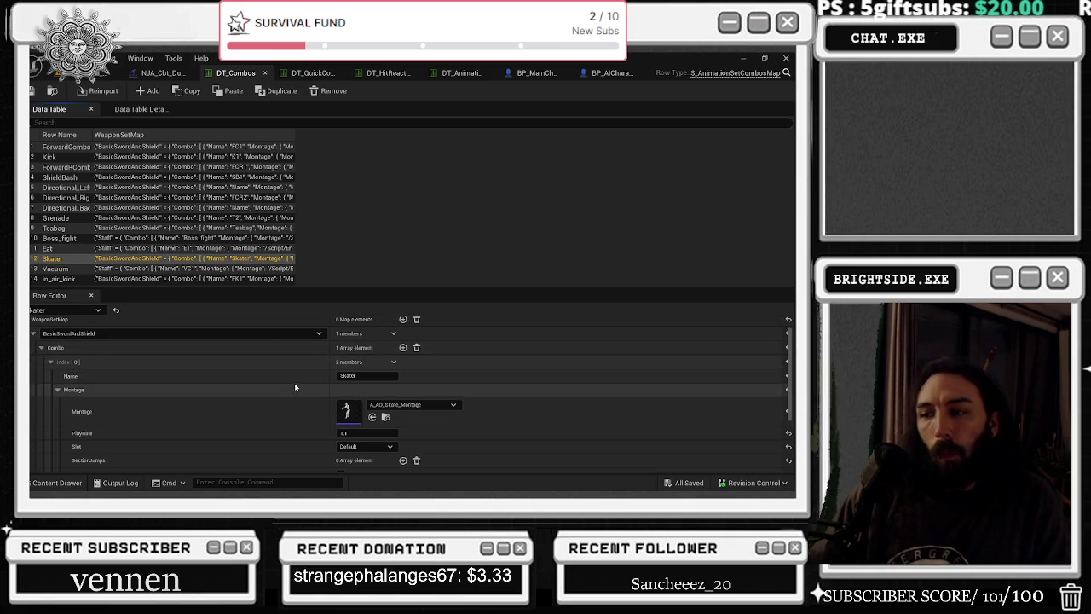
- Select the Vacuum combo row in DT_Combos and scroll through its data
scroll(295, 387, "down", 1)
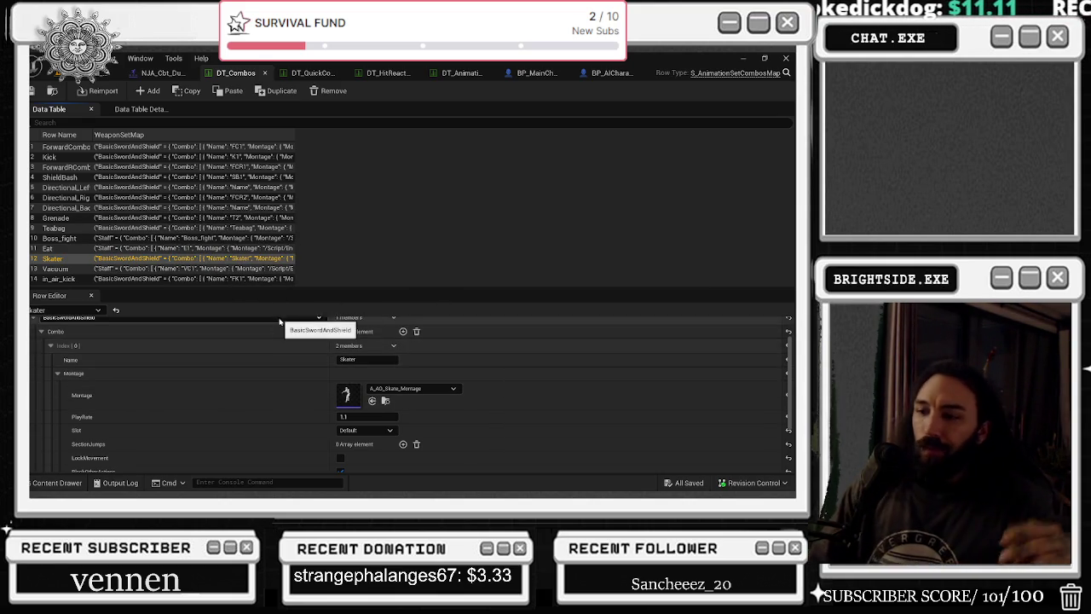
left_click(73, 270)
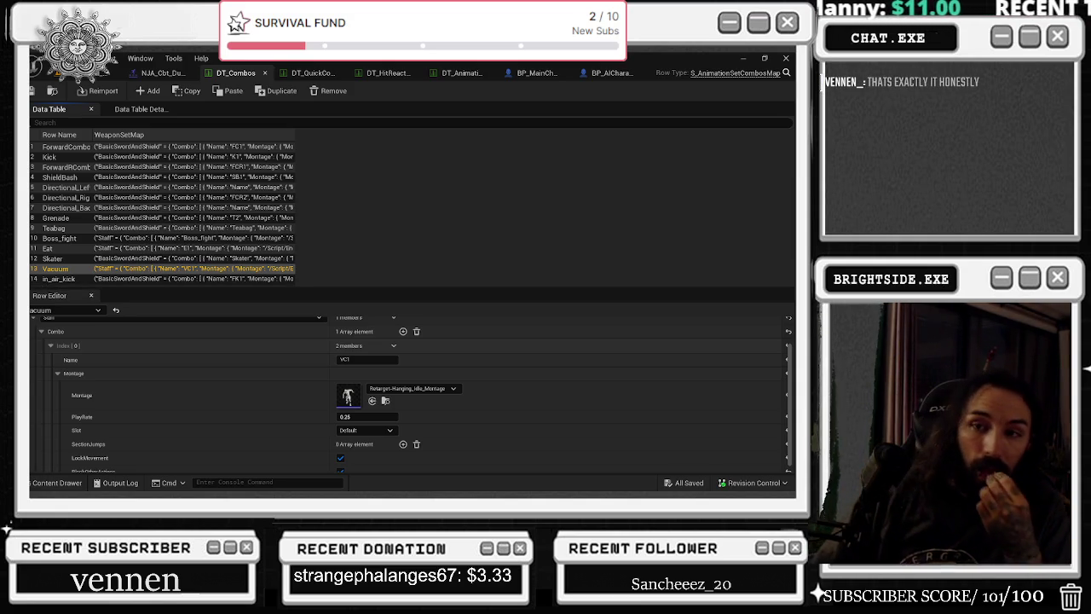
scroll(264, 396, "up", 2)
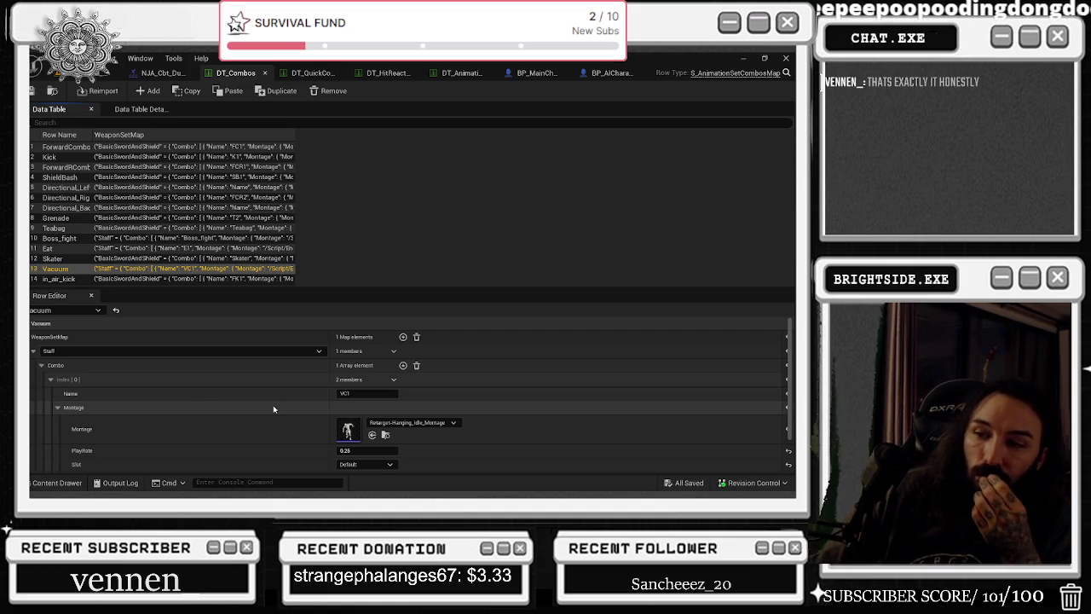
scroll(276, 411, "down", 1)
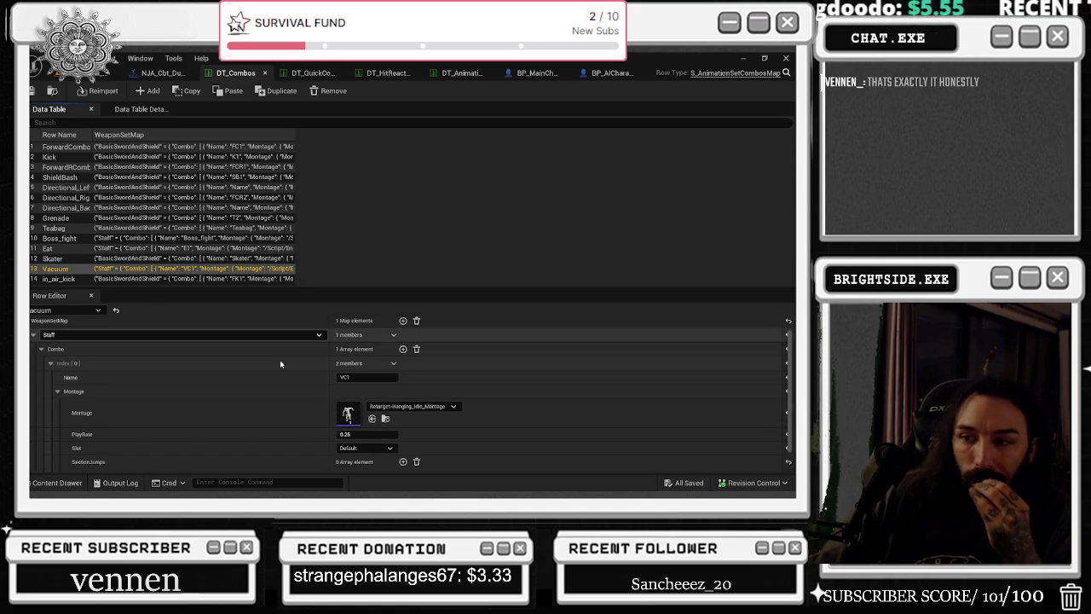
scroll(311, 403, "down", 2)
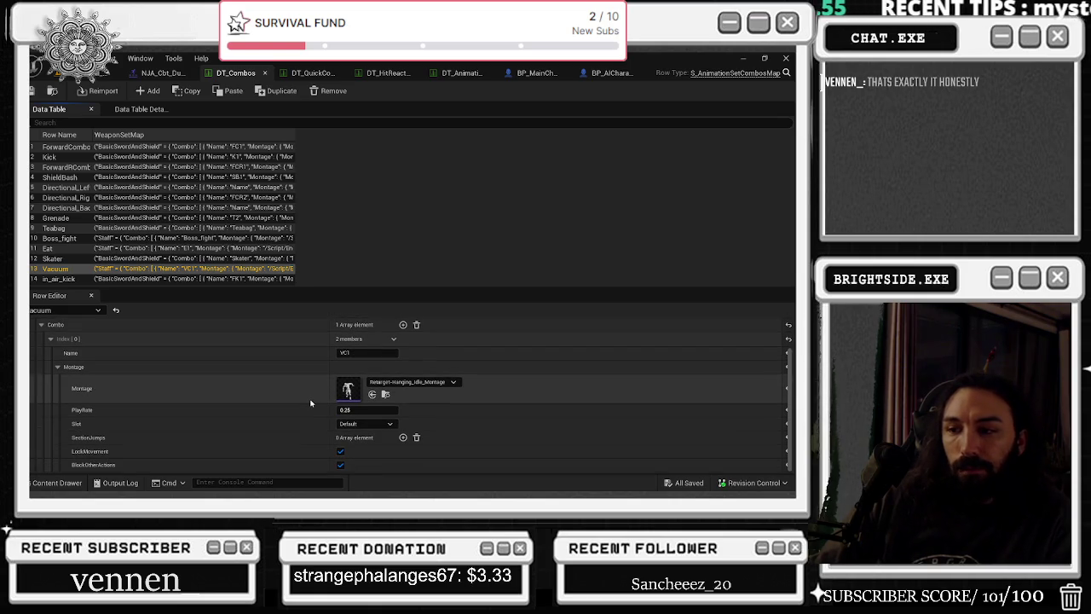
scroll(310, 402, "up", 4)
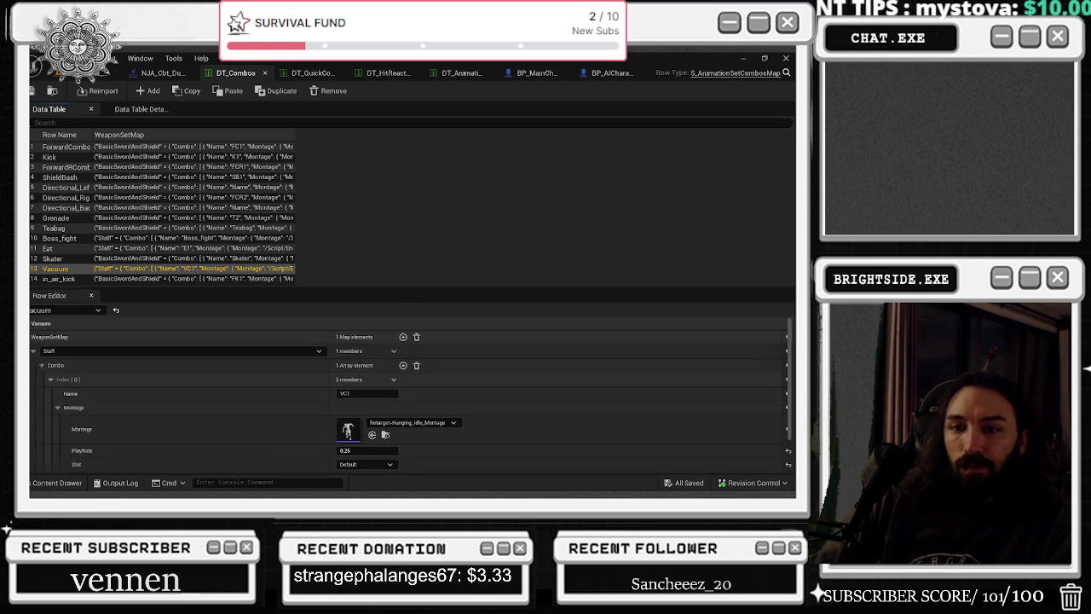
- Collapse Vacuum's weapon set map, then expand the in_air_kick row's five weapon entries
left_click(47, 336)
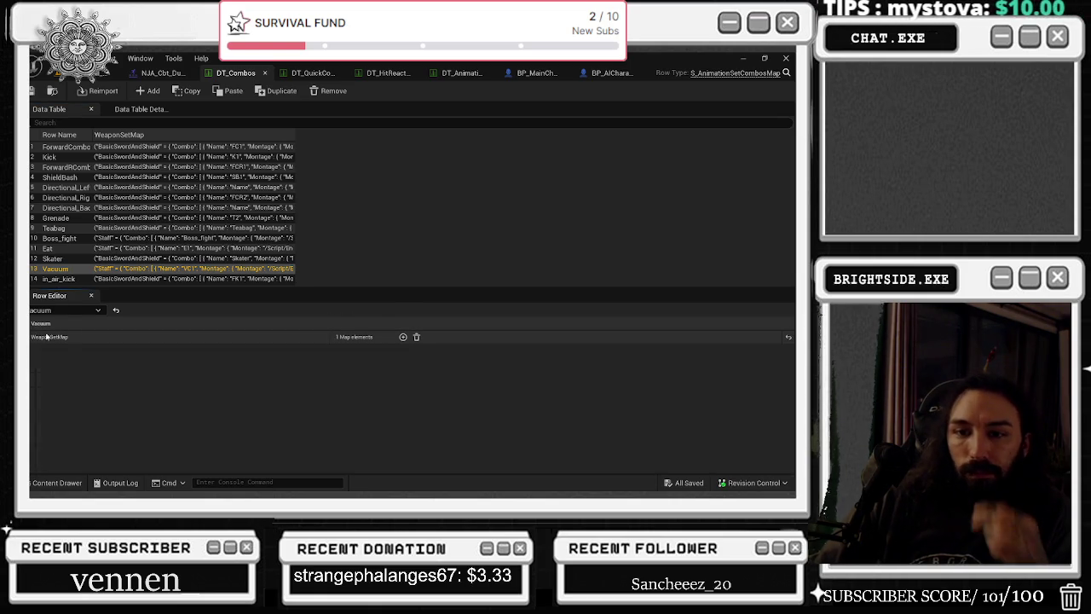
left_click(53, 278)
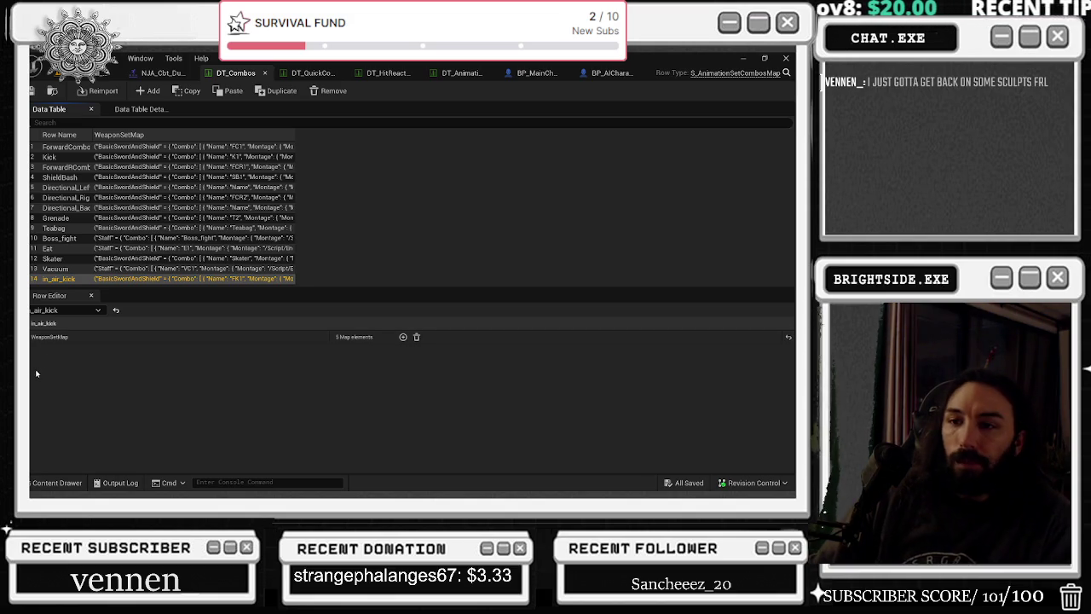
left_click(70, 341)
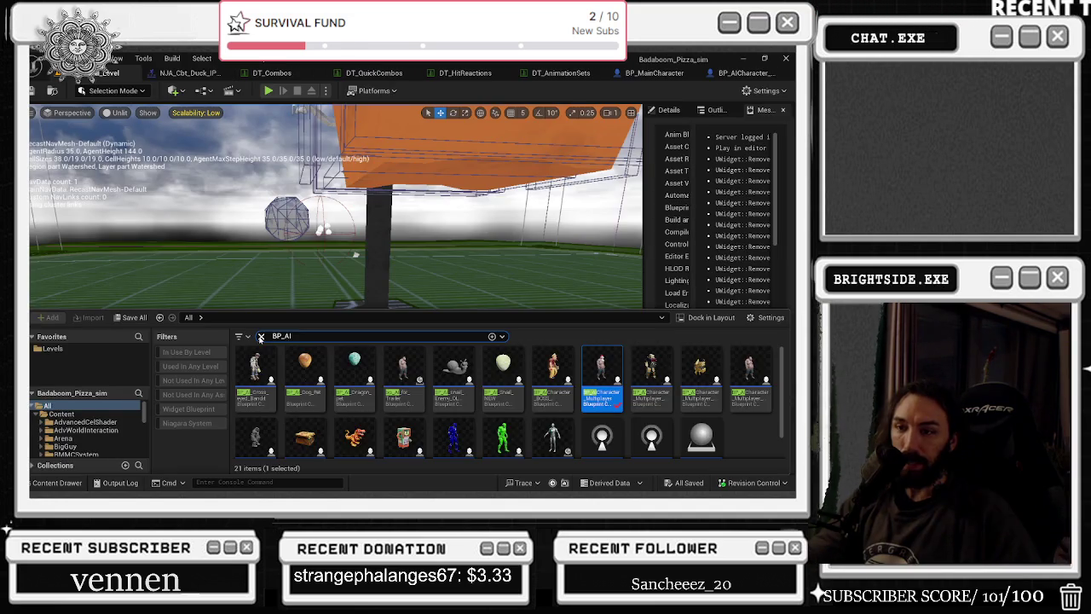
- Nudge BP_AICharacter_Multiplayer's Basic Attack Montage System node down-left, save it, and return to the level
left_click(261, 336)
left_click(740, 73)
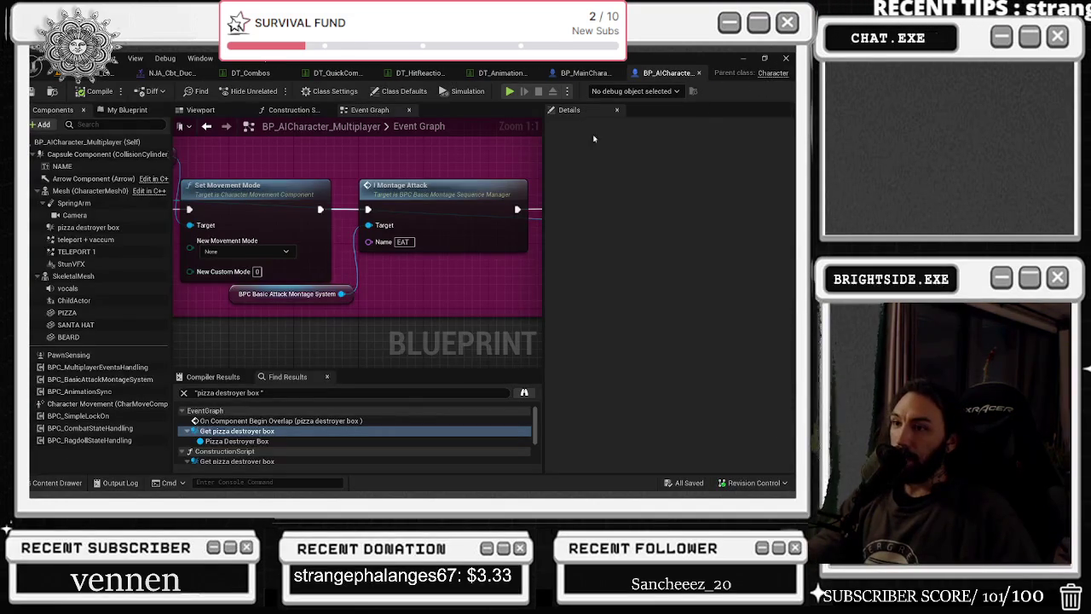
left_click_drag(287, 296, 255, 304)
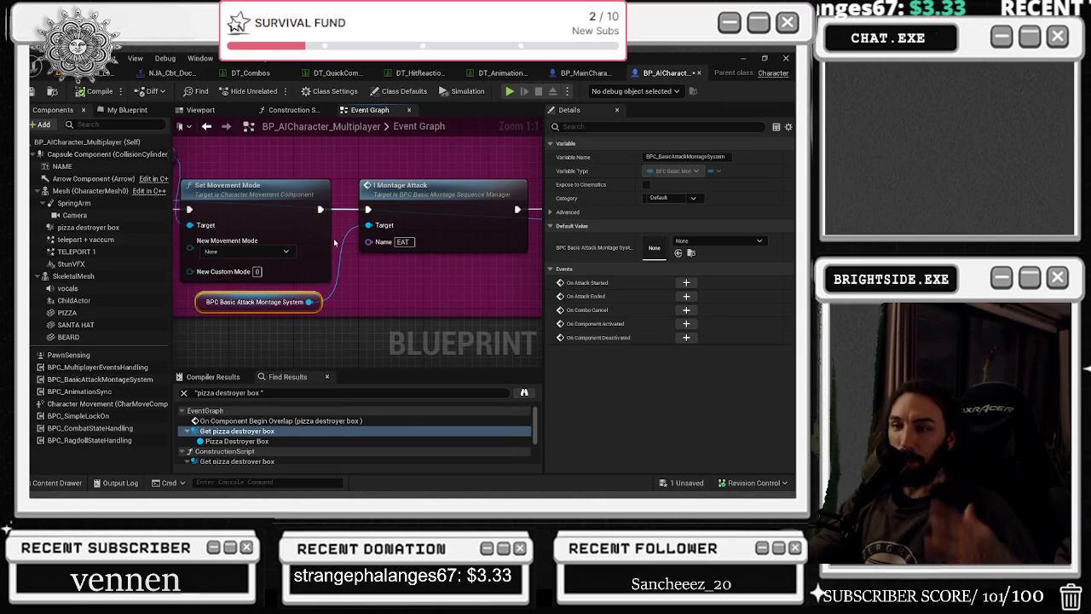
left_click(54, 90)
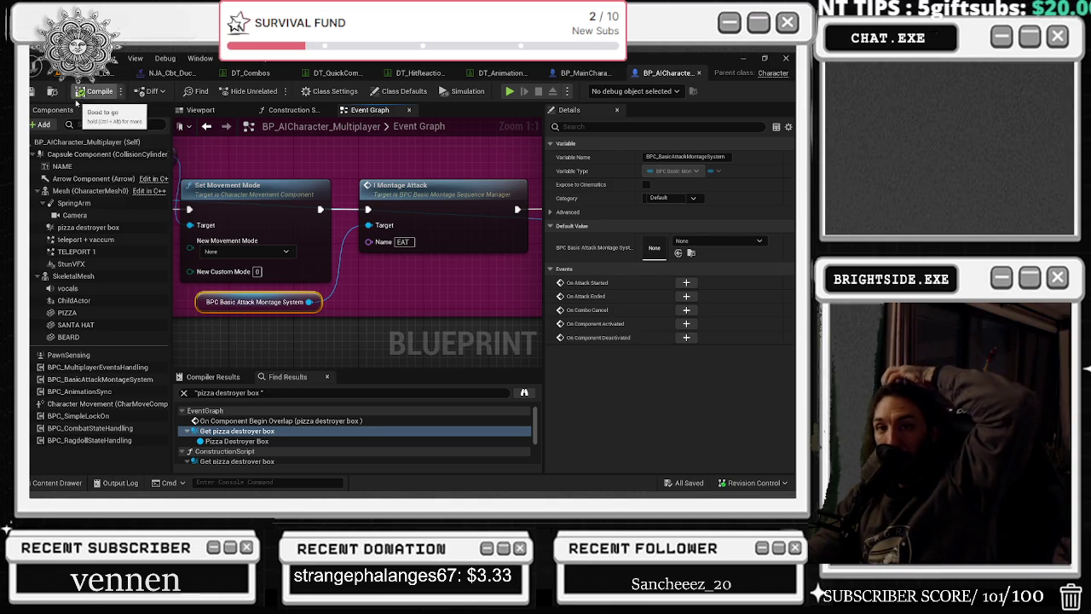
left_click(58, 74)
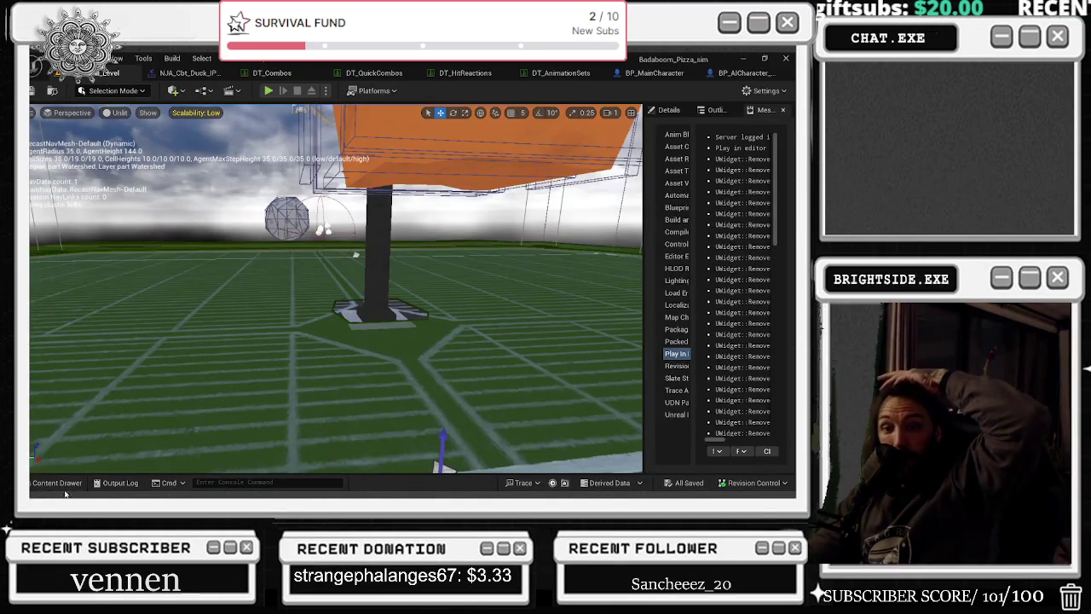
- Browse the Levels favourite folder in the Content Drawer and load Room_level_YACHT
left_click(57, 482)
left_click(53, 348)
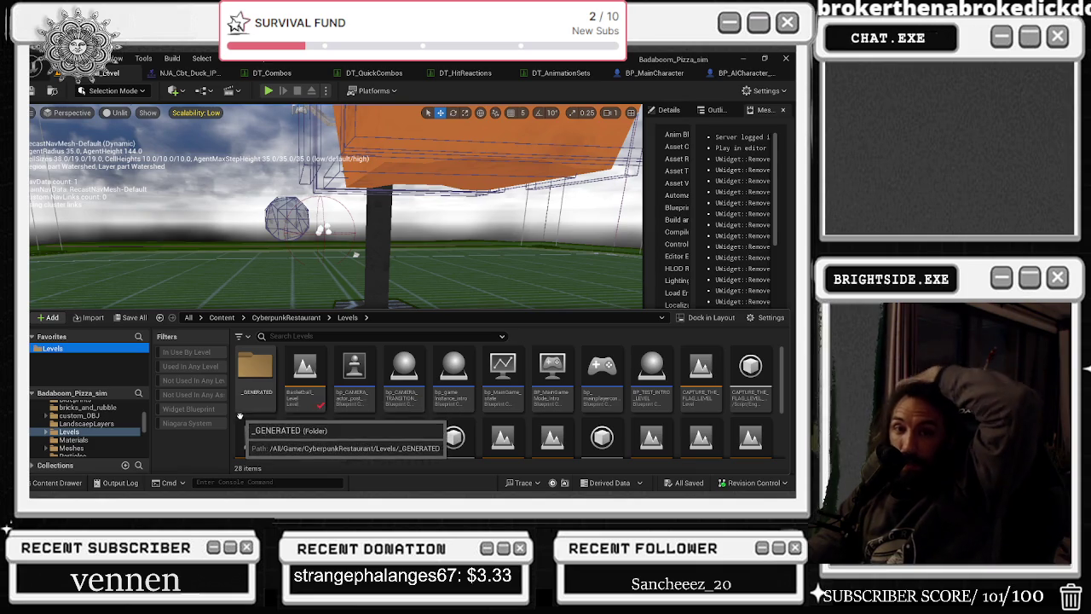
scroll(739, 383, "down", 1)
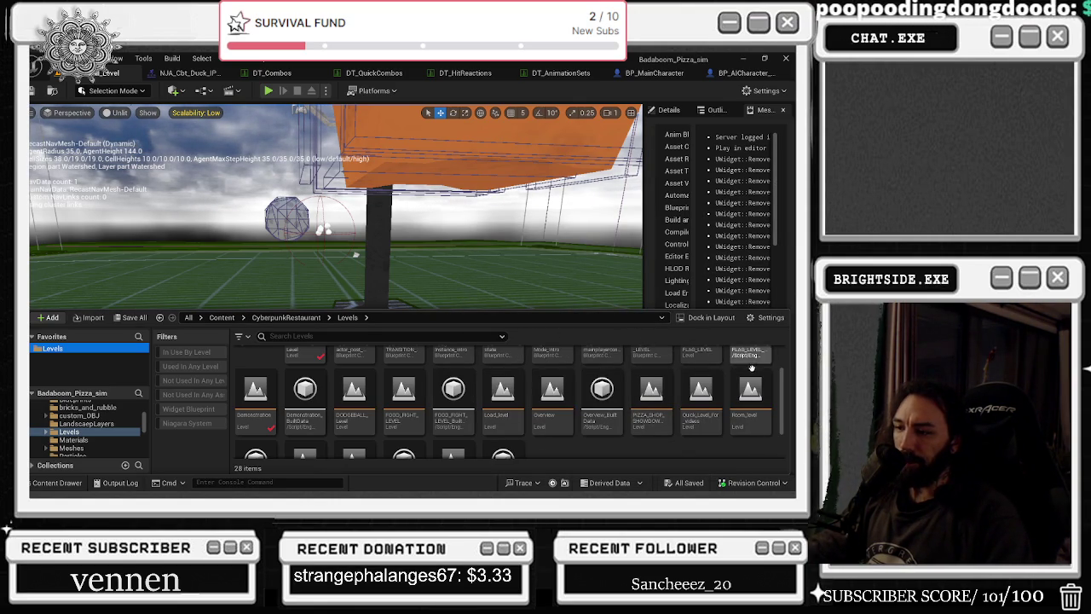
scroll(708, 400, "down", 1)
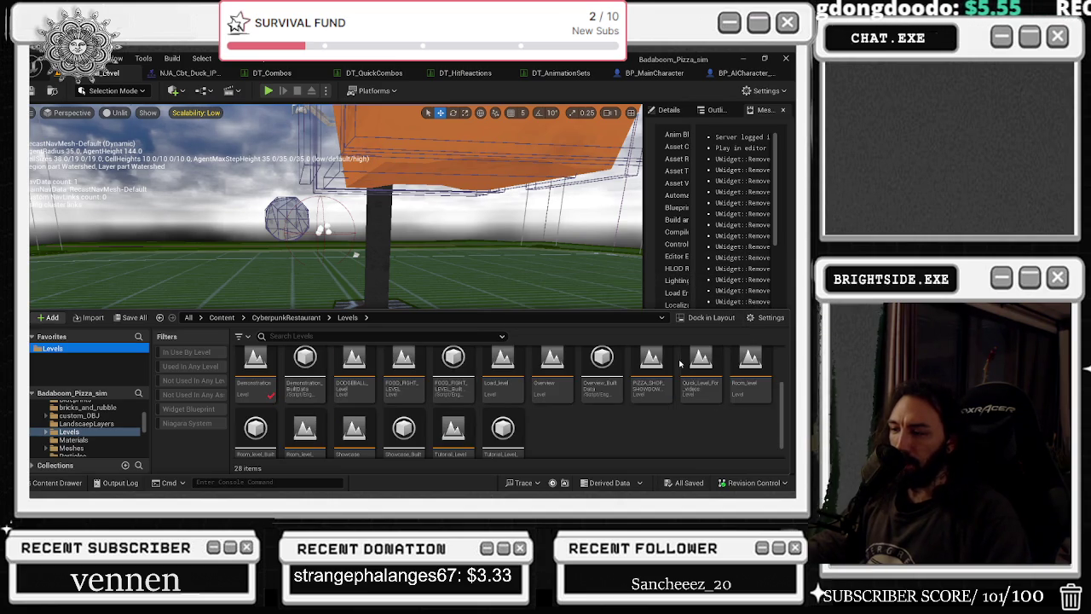
scroll(652, 379, "down", 1)
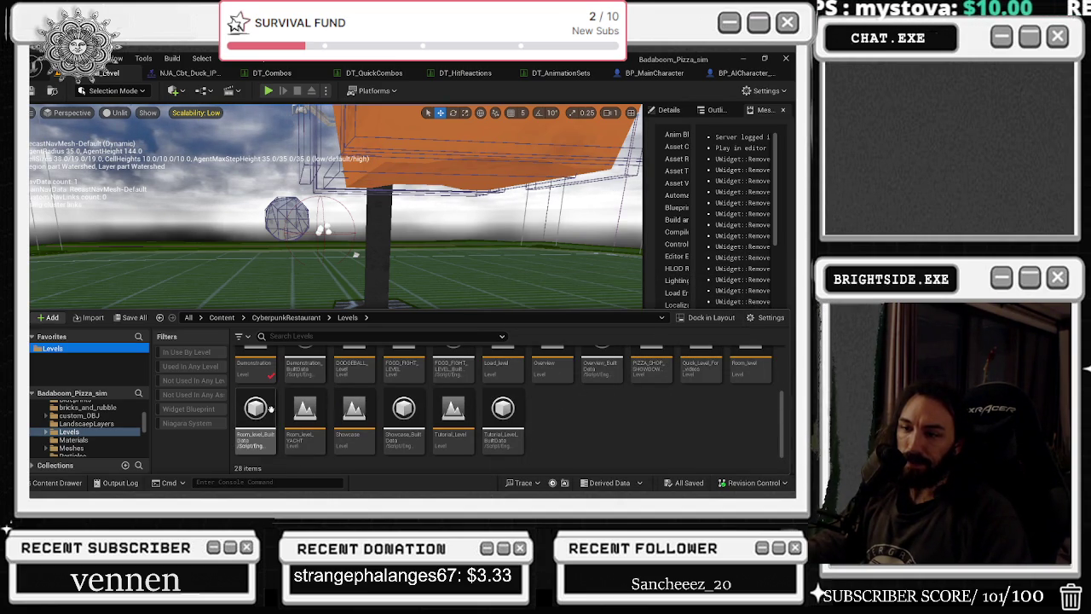
double_click(292, 418)
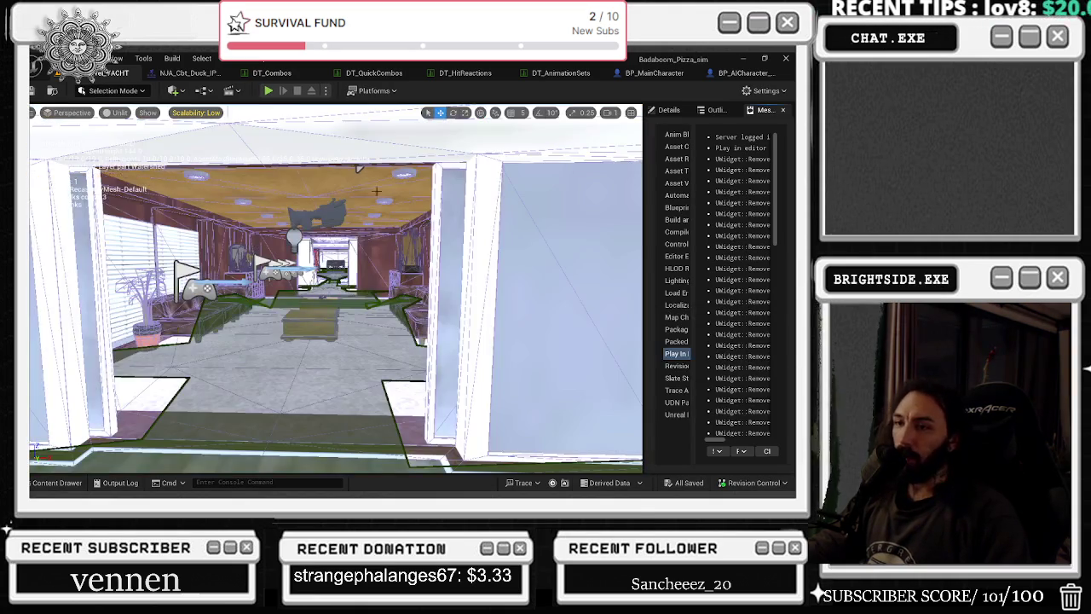
- Fly the viewport camera forward into the yacht's interior room
key("w")
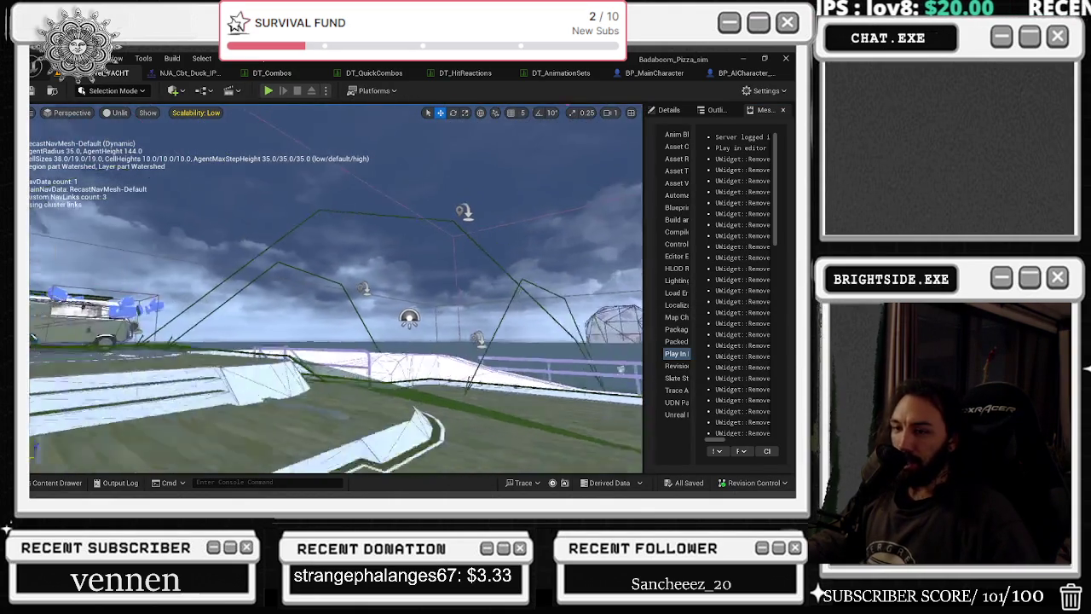
key("w")
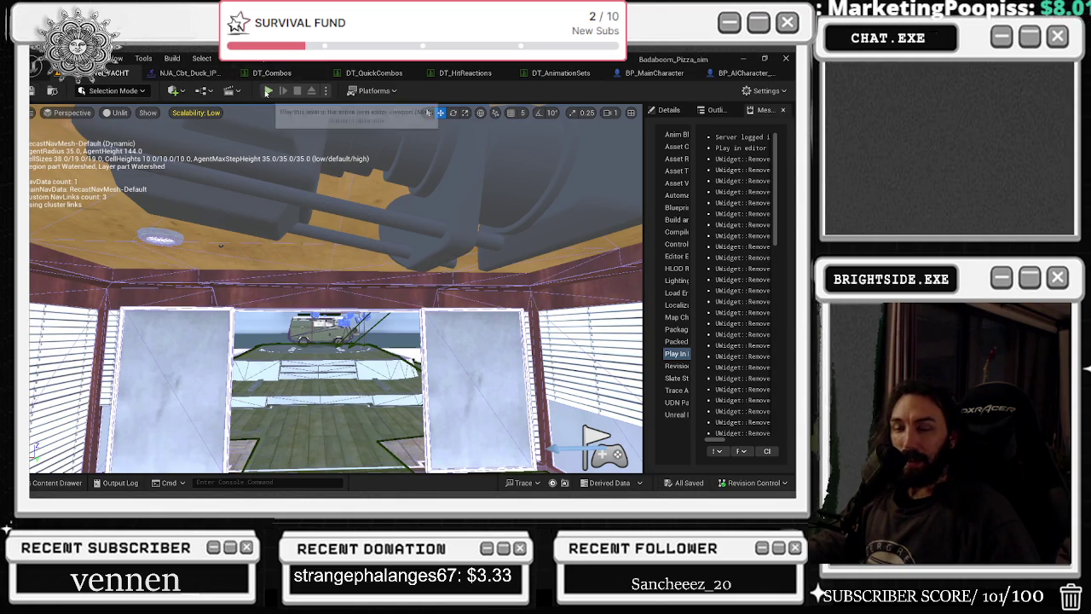
- Playtest the yacht level, walking through its rooms to the deck and fighting, then stop PIE
left_click(267, 90)
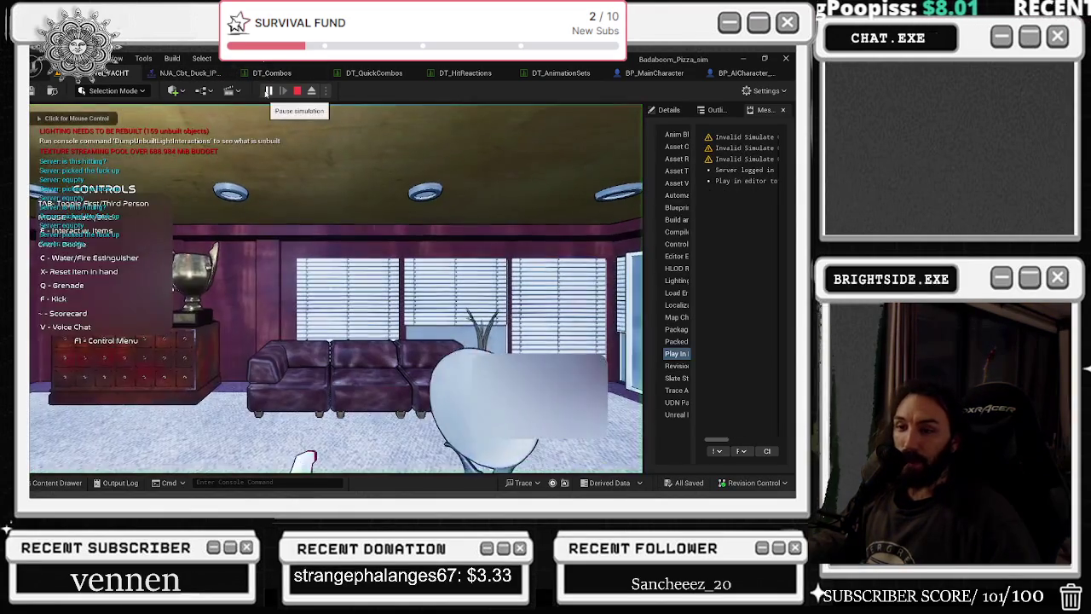
left_click(355, 199)
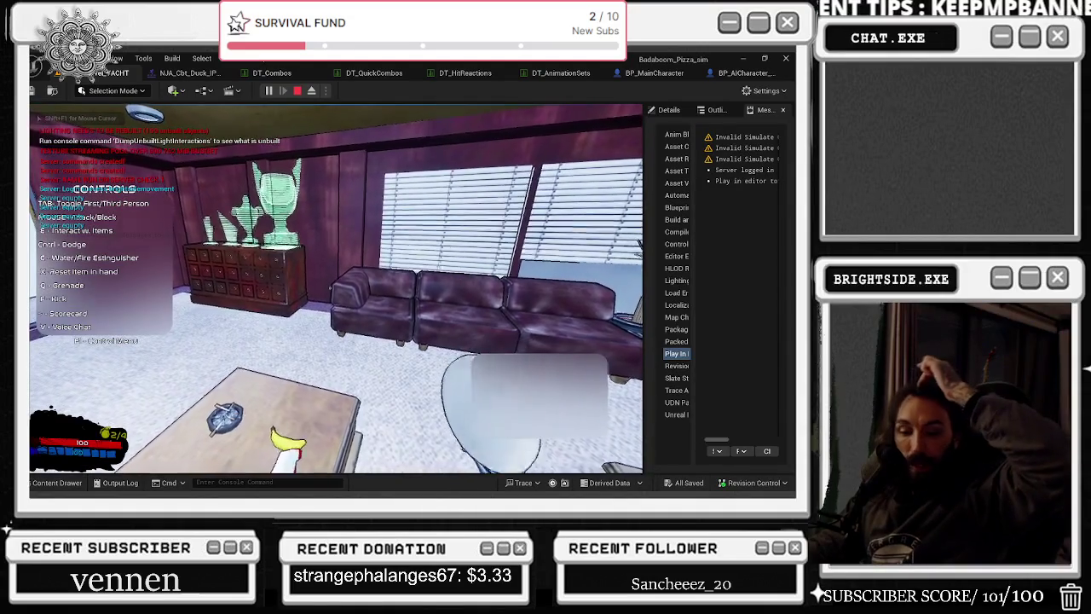
key("w")
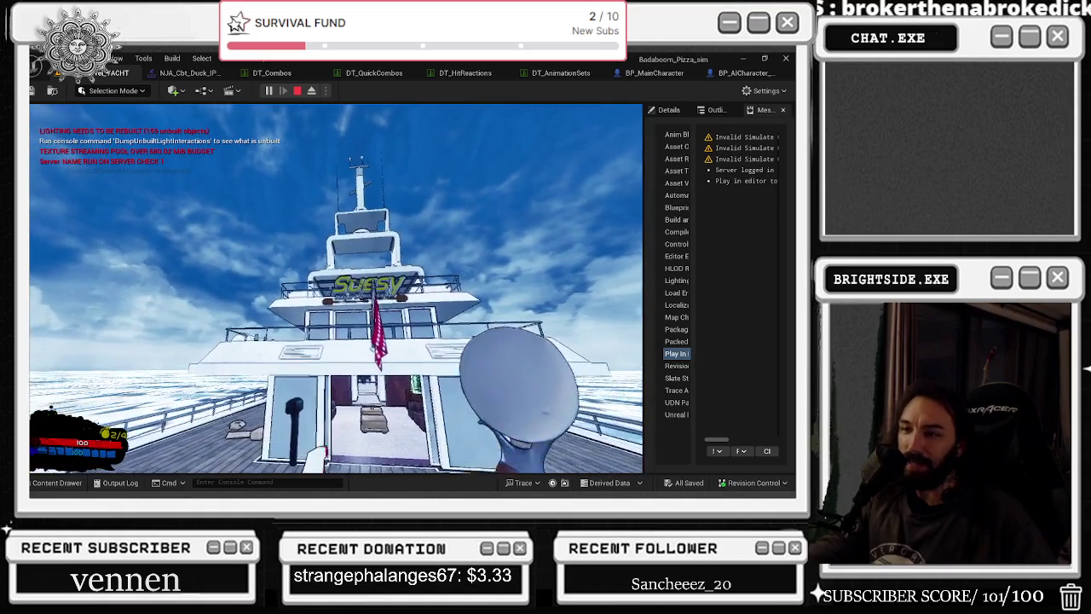
key("w")
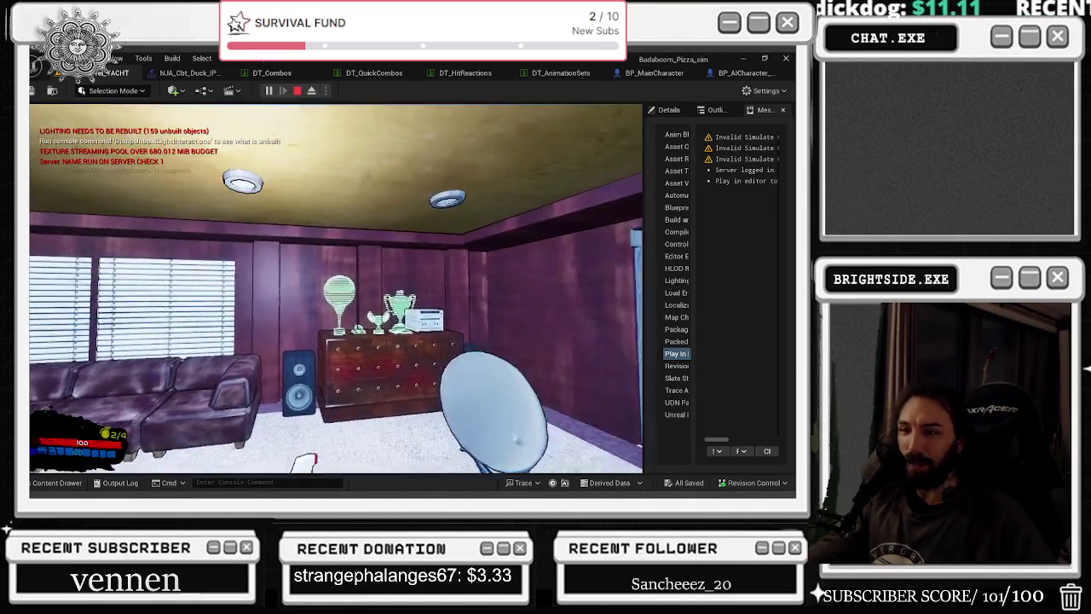
key("w")
key("w")
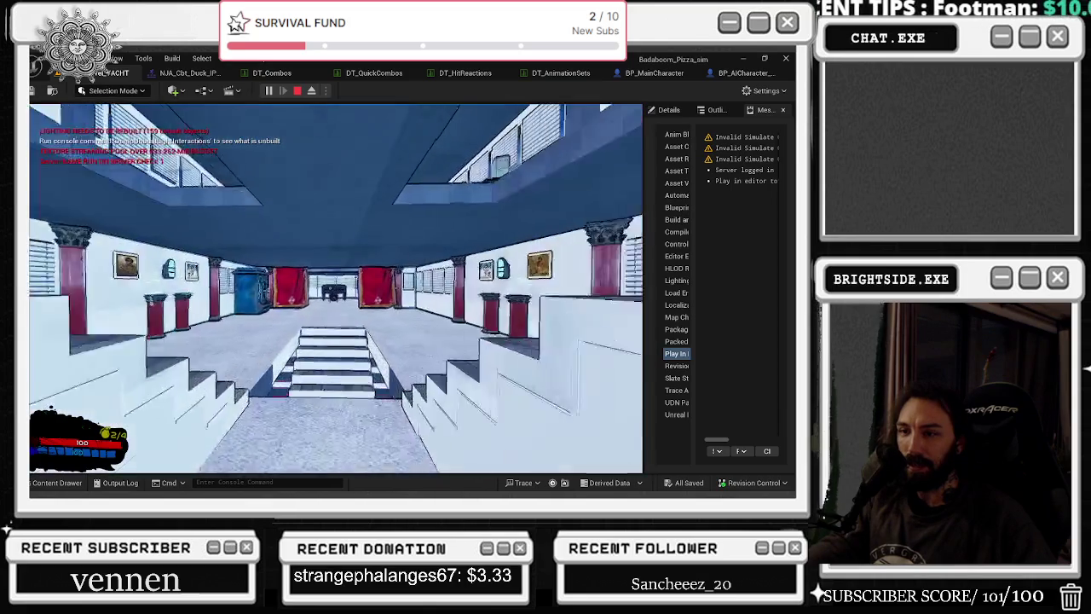
key("w")
key("w")
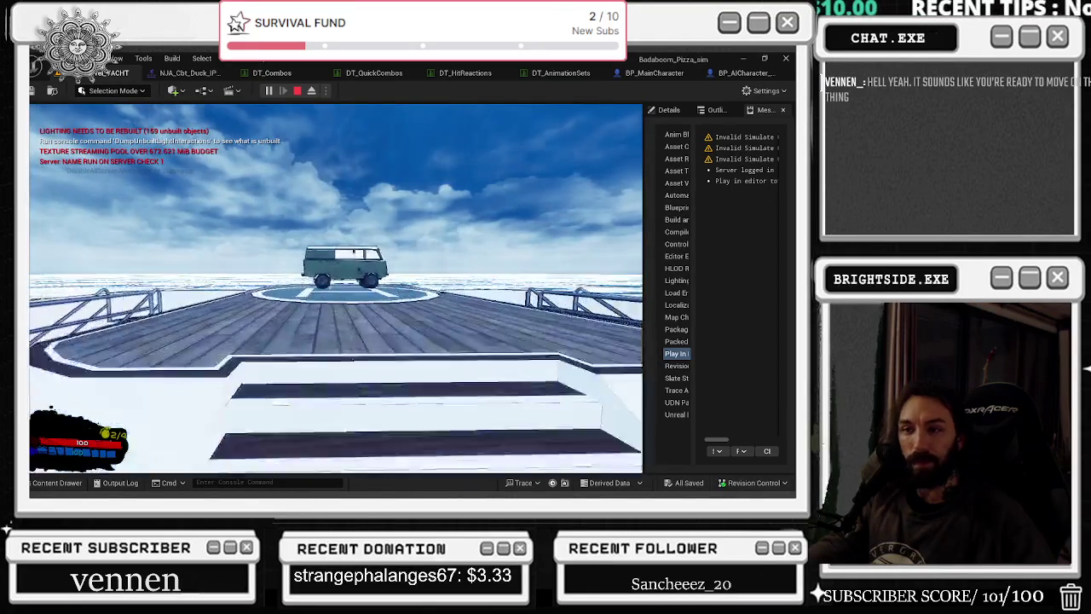
key("w")
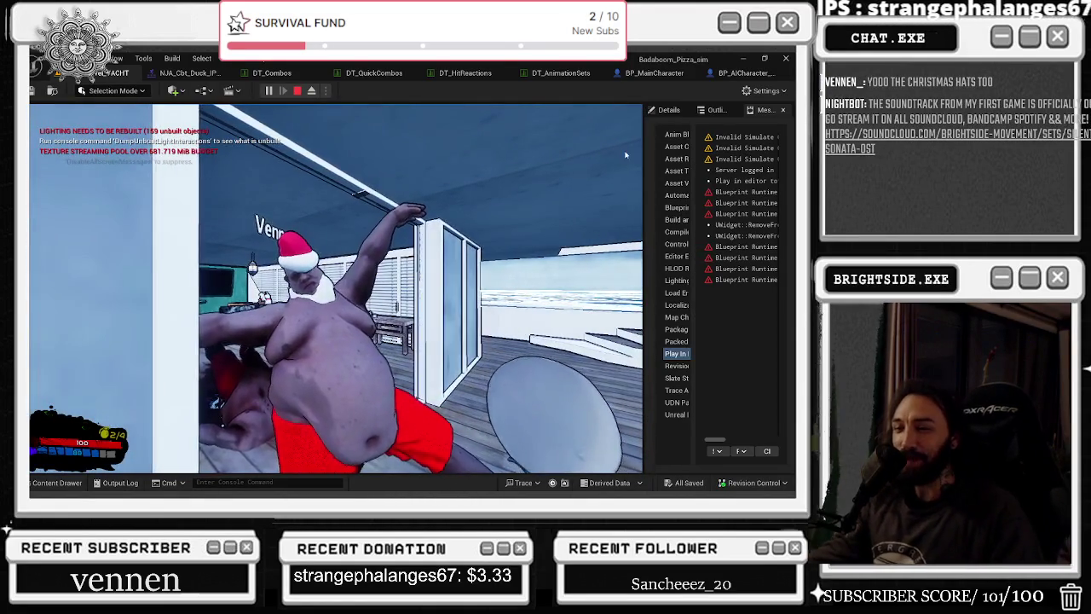
key("Escape")
- Load the Demonstration level, move the view toward its red structure, and start playtesting
left_click(72, 483)
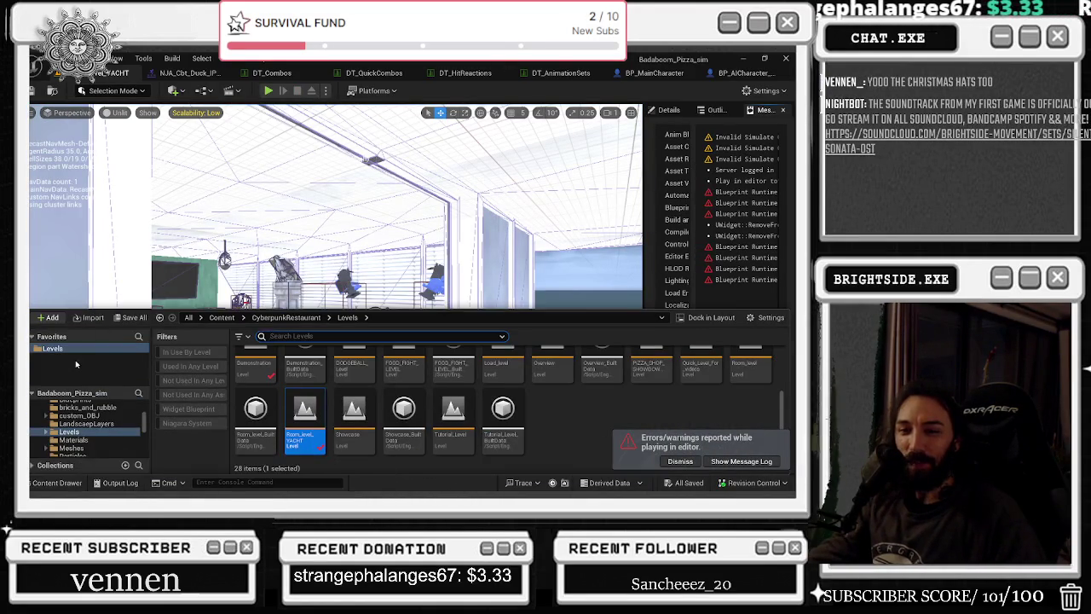
double_click(263, 368)
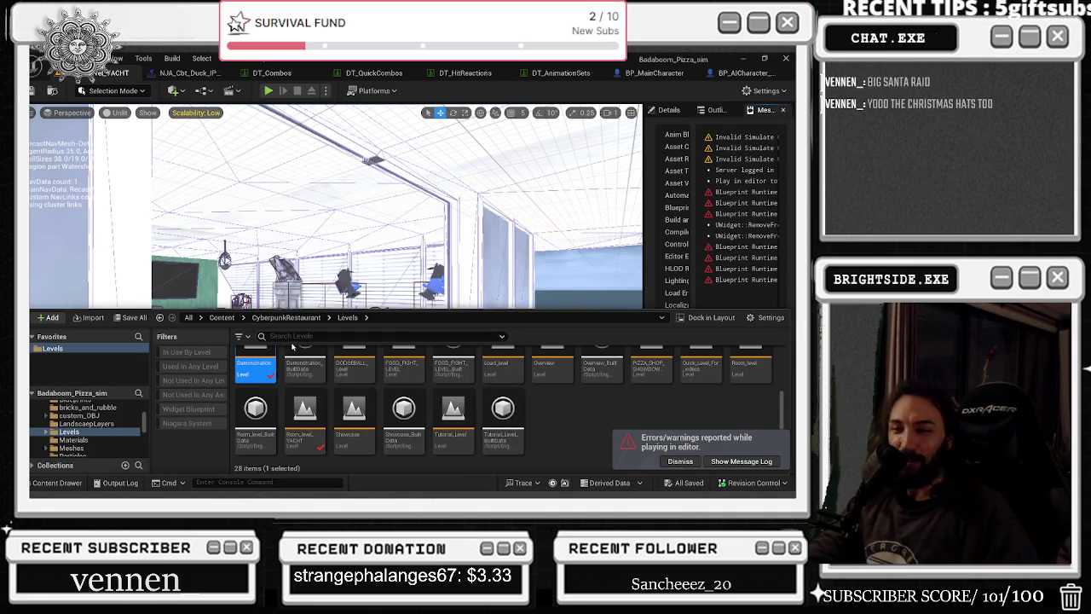
left_click_drag(323, 306, 304, 377)
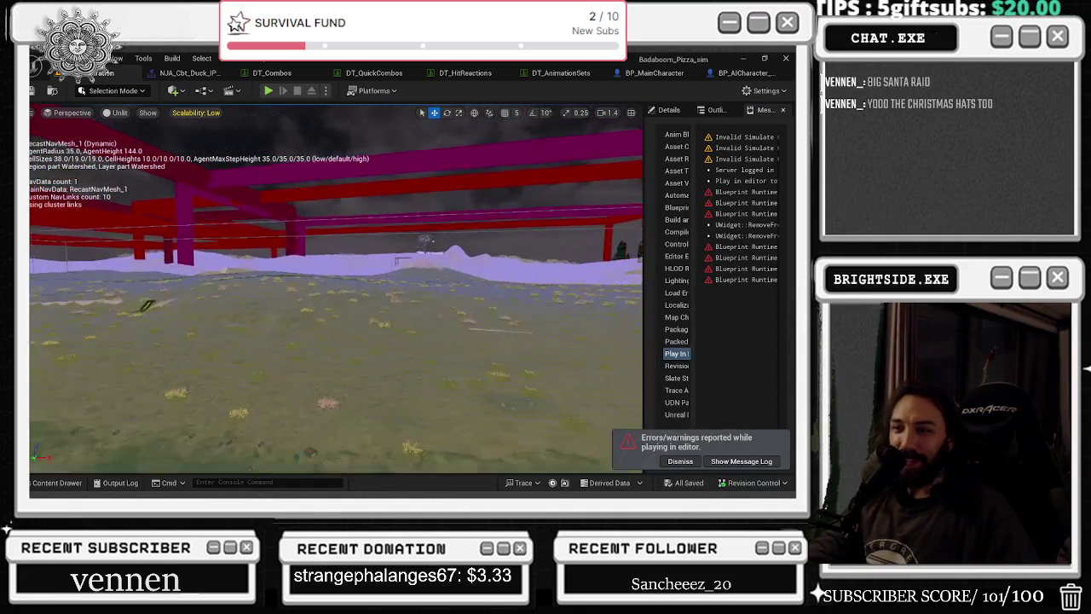
key("alt+p")
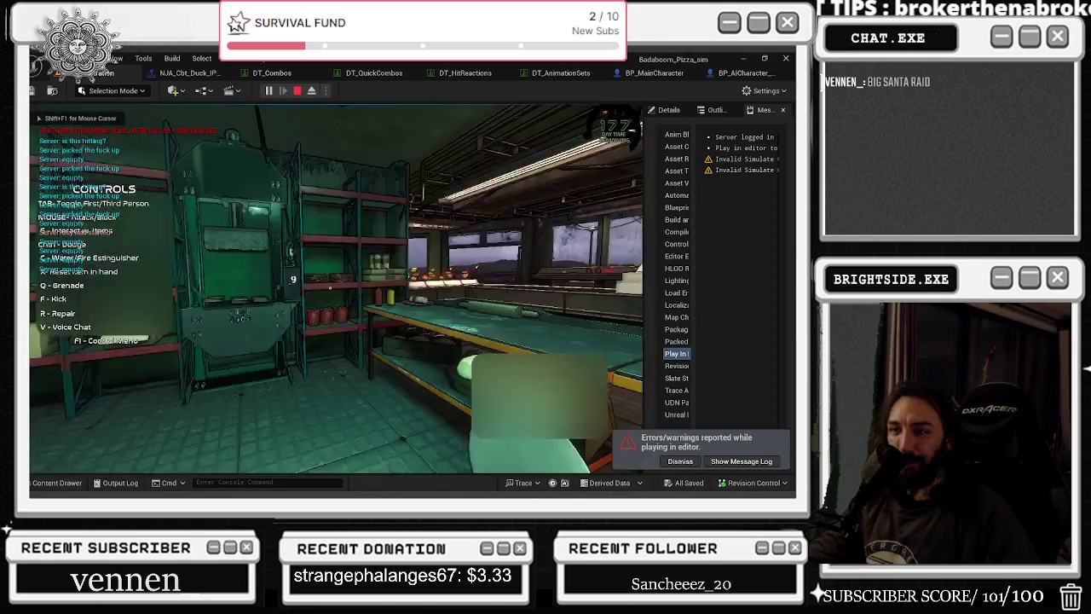
- Walk out of the kitchen into the desert, swing the machete and switch items
key("w")
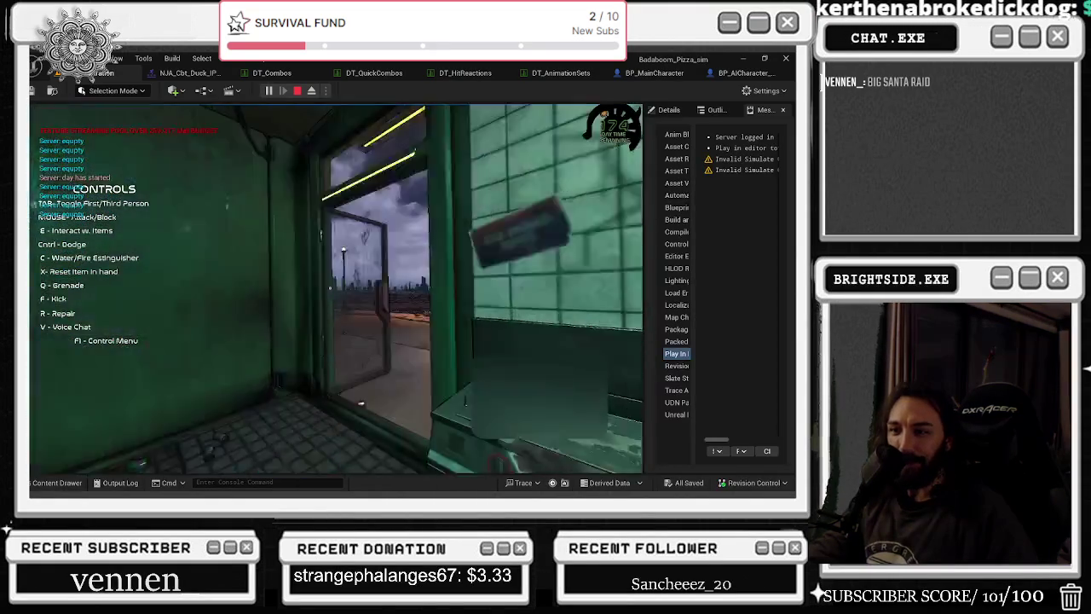
key("w")
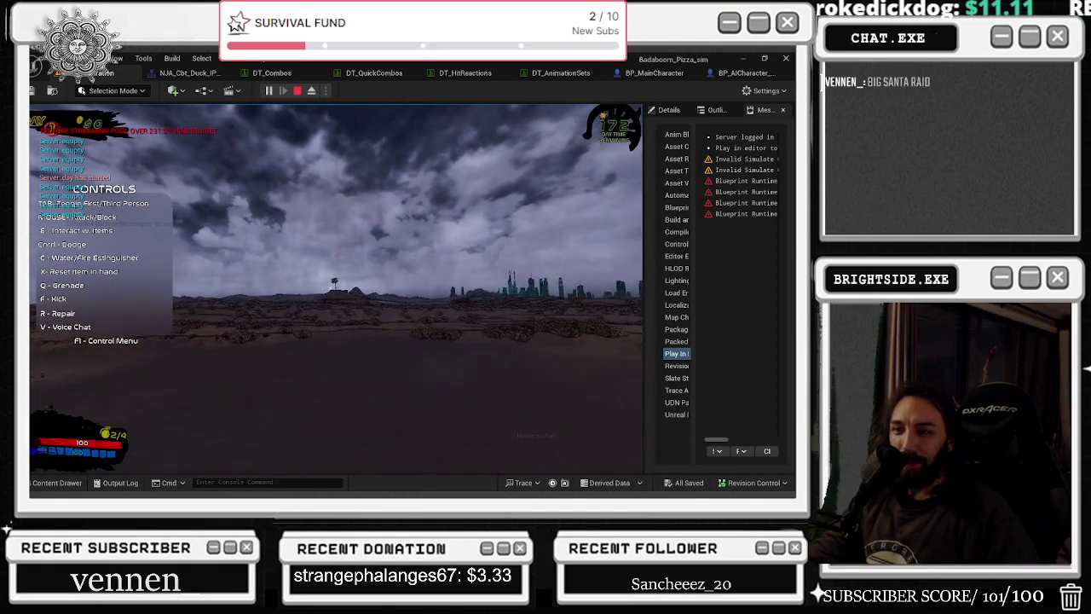
key("w")
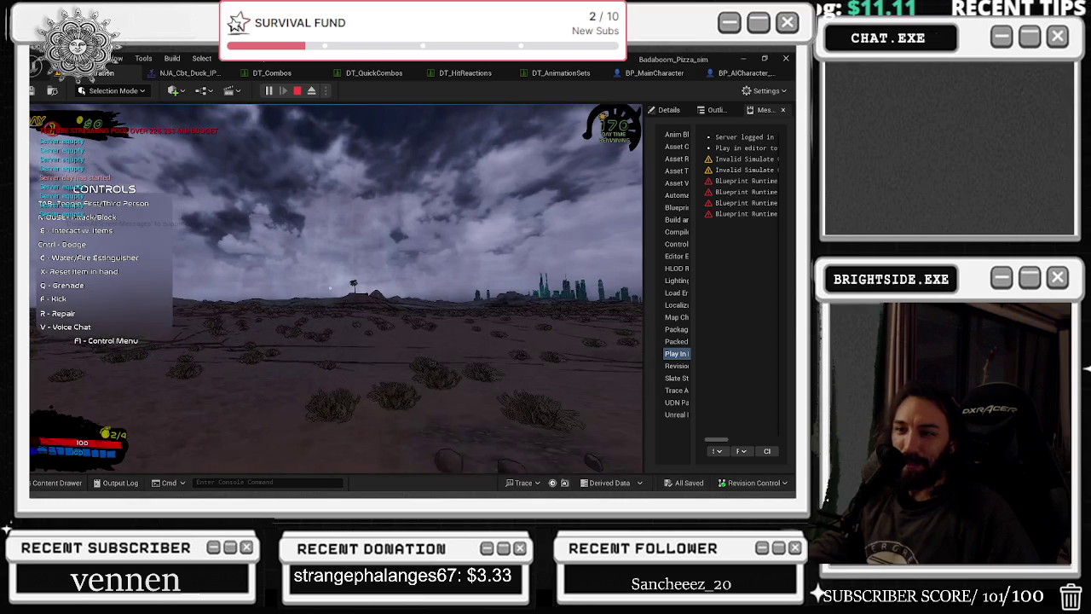
key("1")
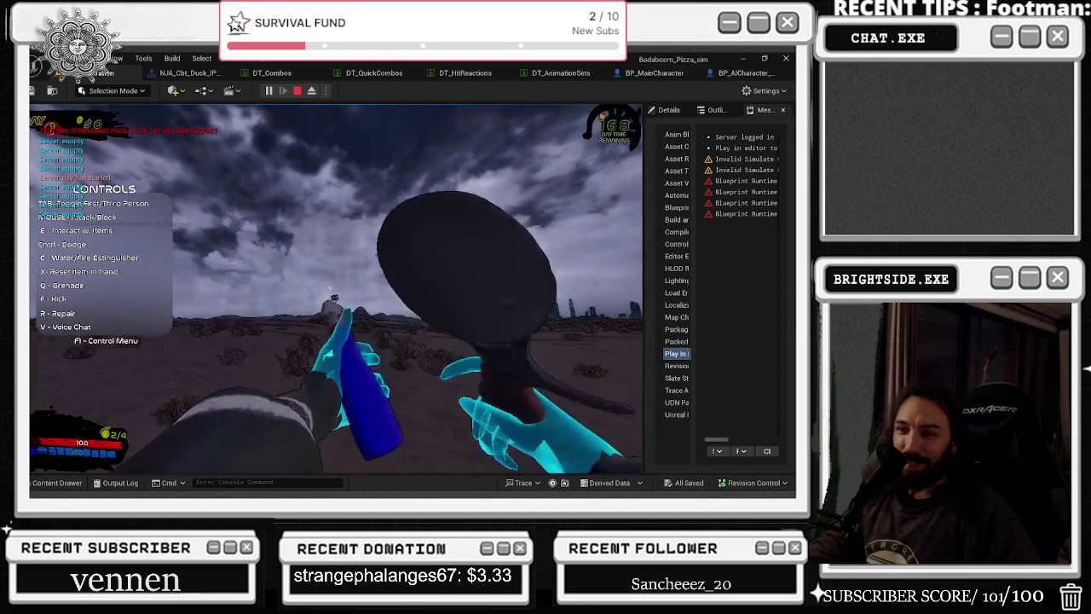
key("2")
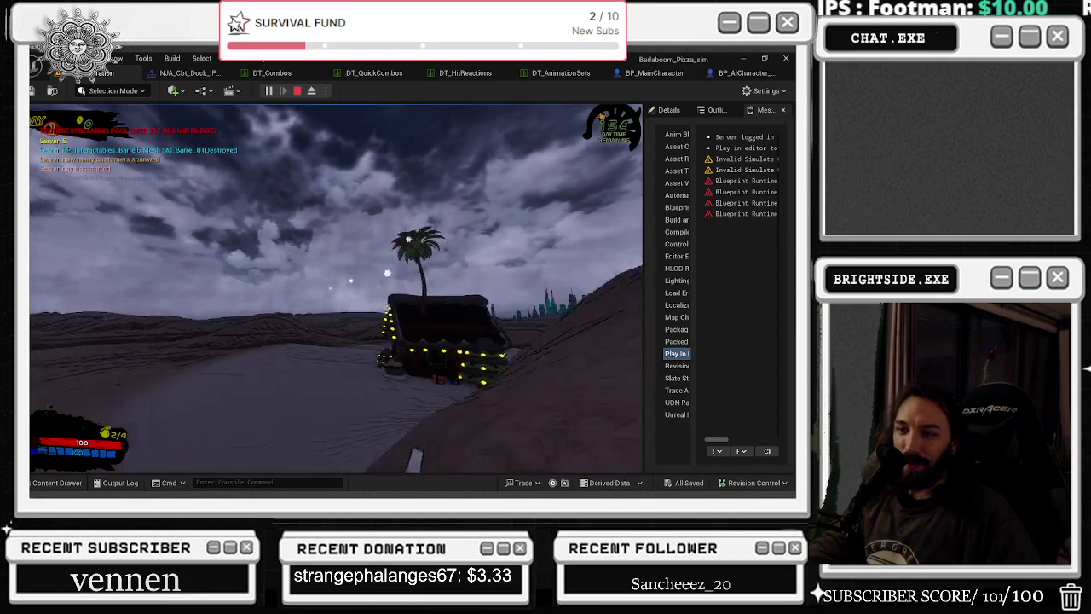
- Walk into the North Pole house to face the creature, then end the play session
key("w")
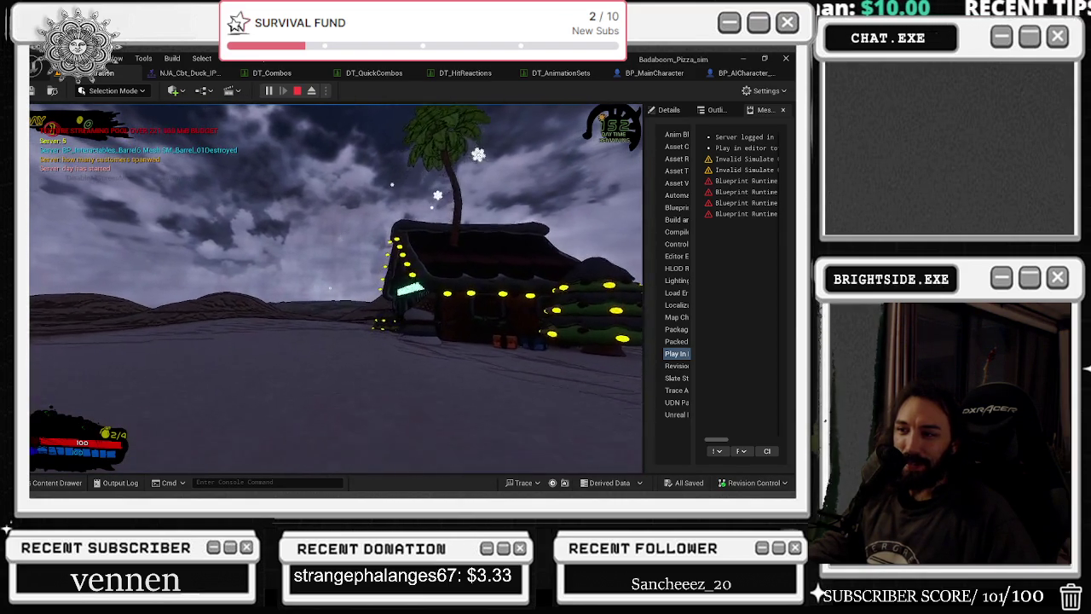
key("w")
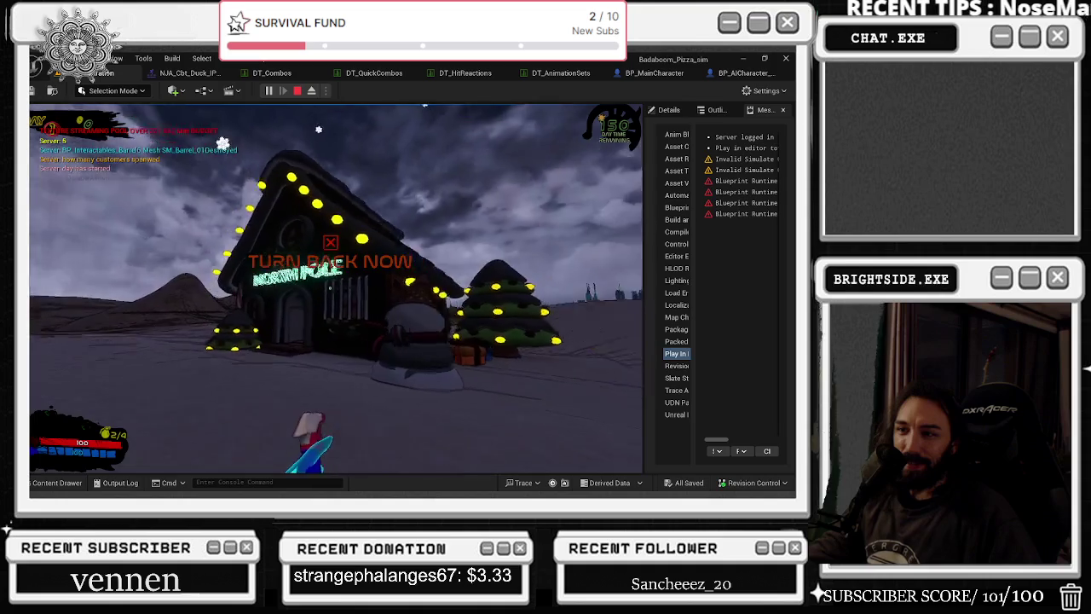
key("w")
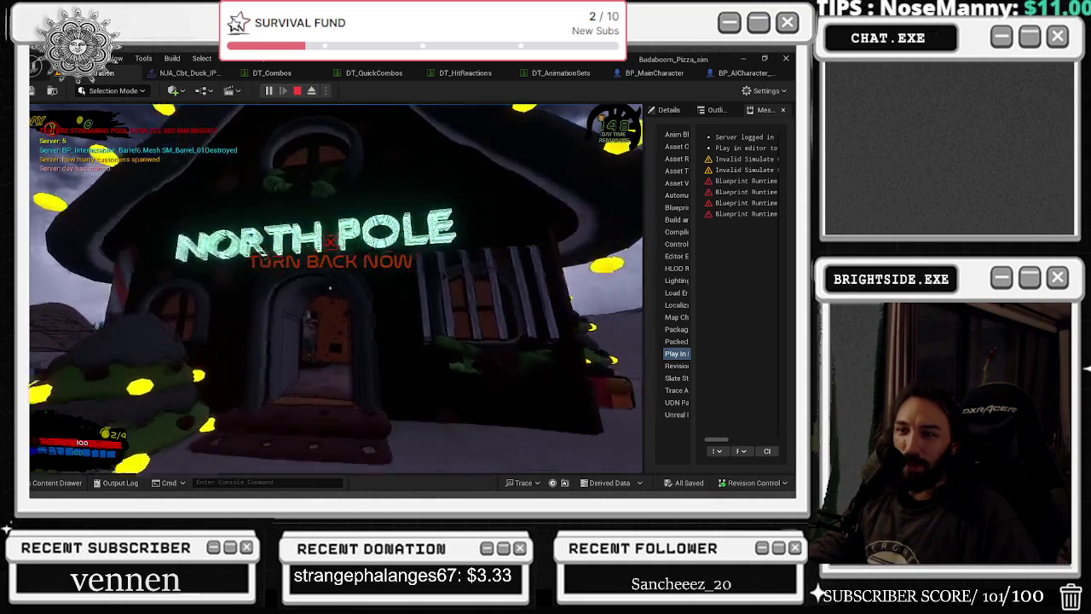
key("w")
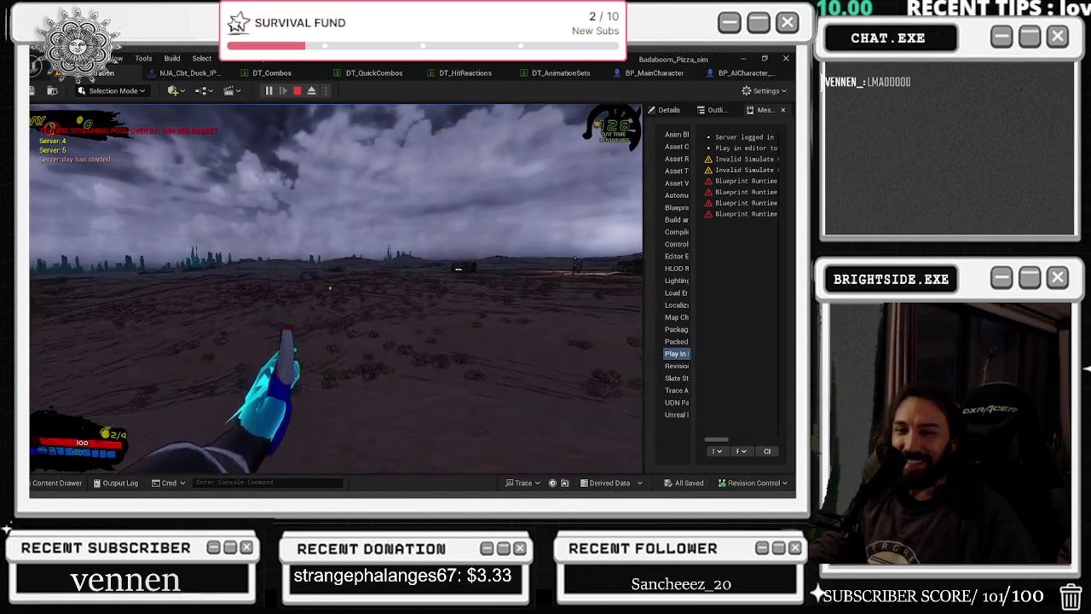
key("Escape")
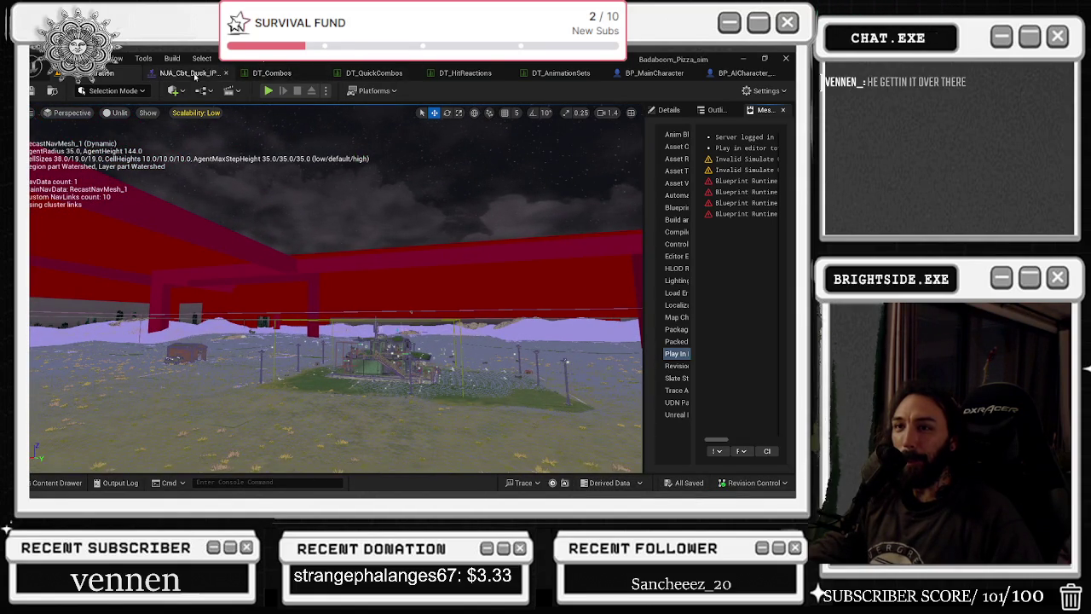
- Close the NJA_Cbt_Duck_IPC_Montage tab, glance at DT_Combos, and go back to the level
left_click(187, 74)
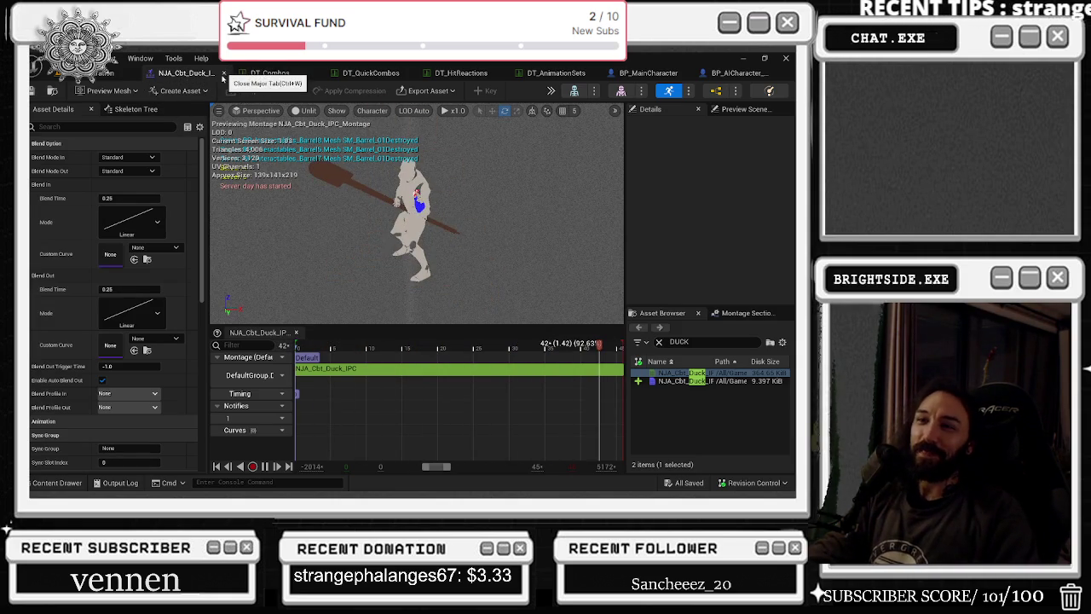
left_click(225, 74)
left_click(223, 77)
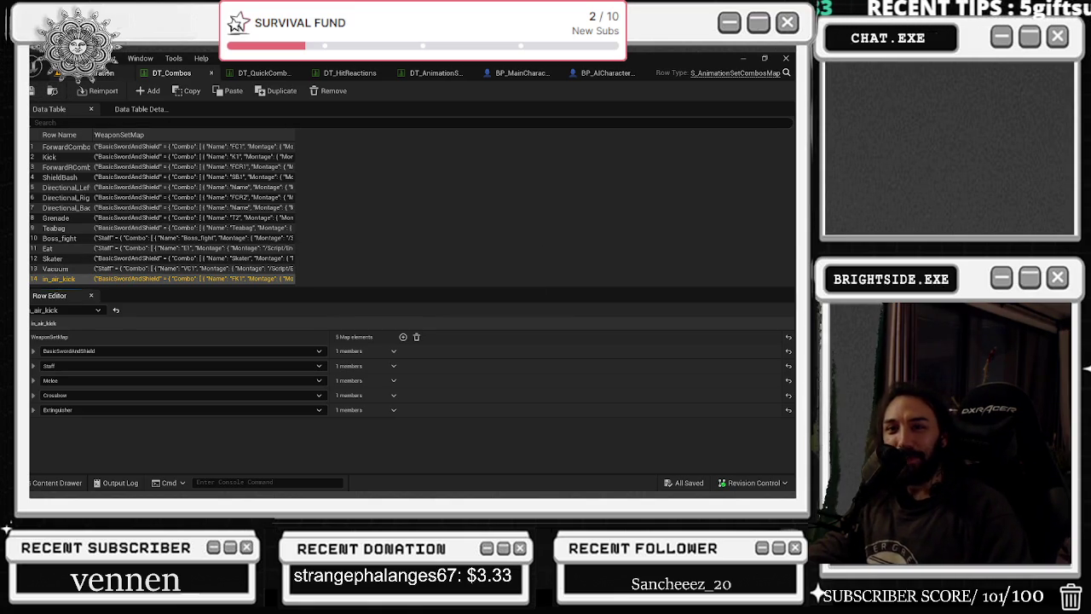
left_click(102, 74)
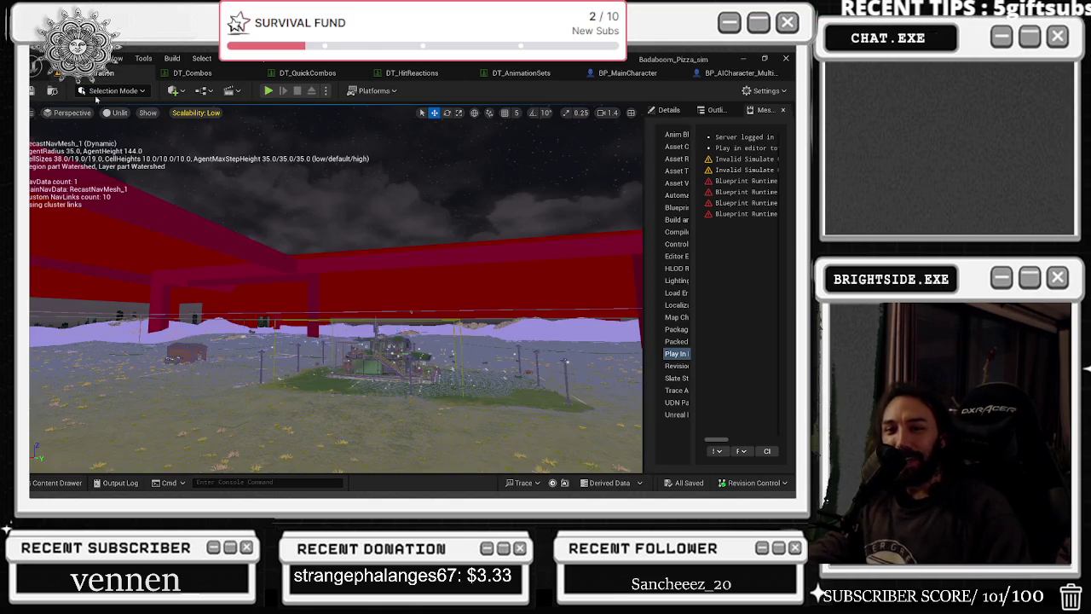
left_click(743, 59)
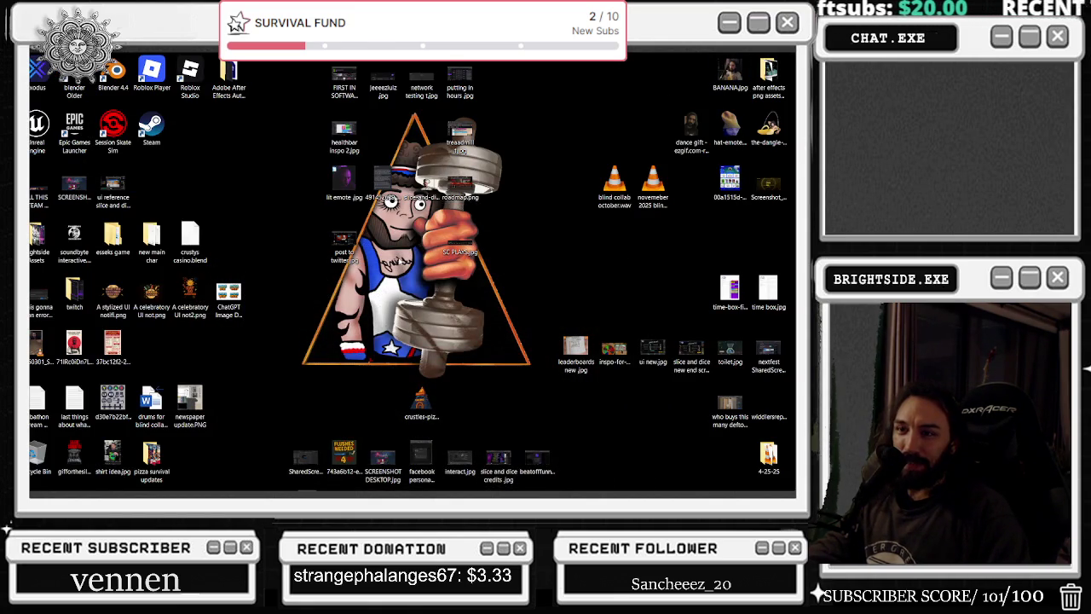
double_click(458, 183)
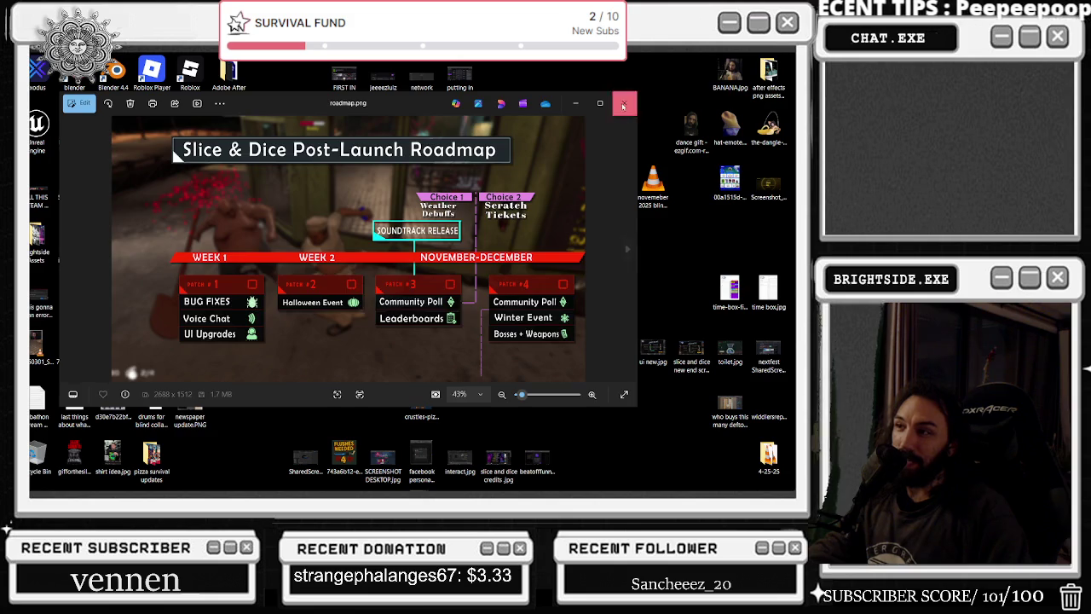
left_click(624, 103)
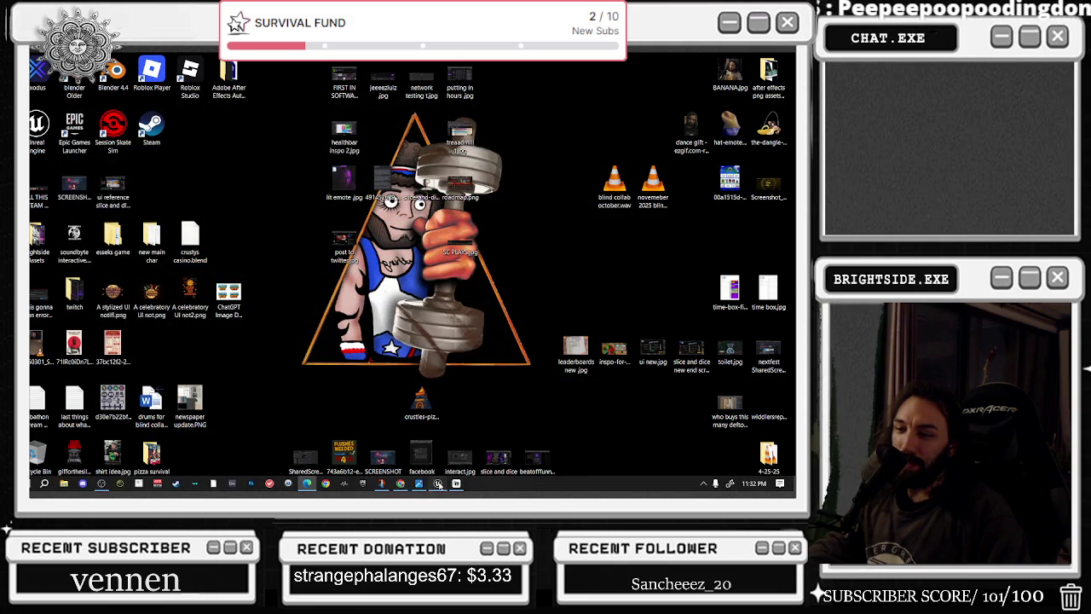
left_click(438, 484)
left_click_drag(477, 256, 481, 247)
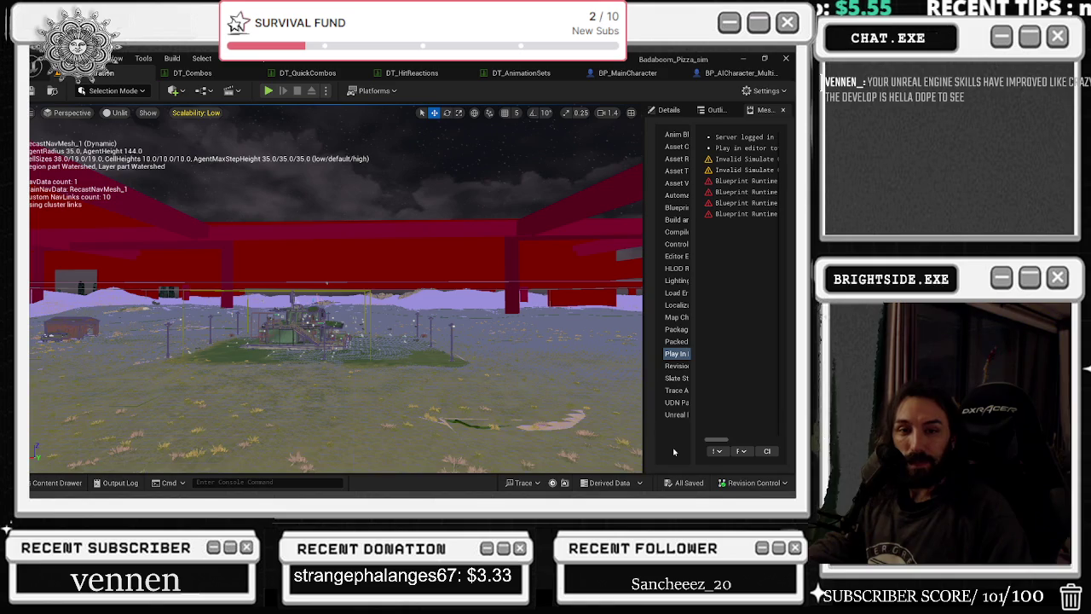
- Look over the AI and main character Blueprints and DT_Combos, then return to the level
left_click(759, 75)
left_click(566, 72)
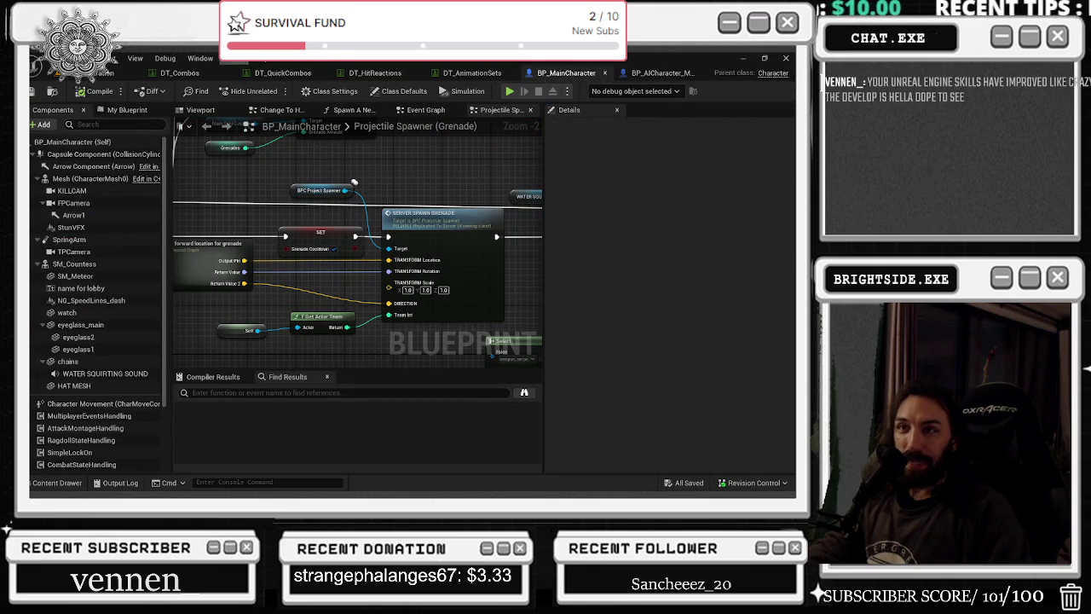
left_click(193, 71)
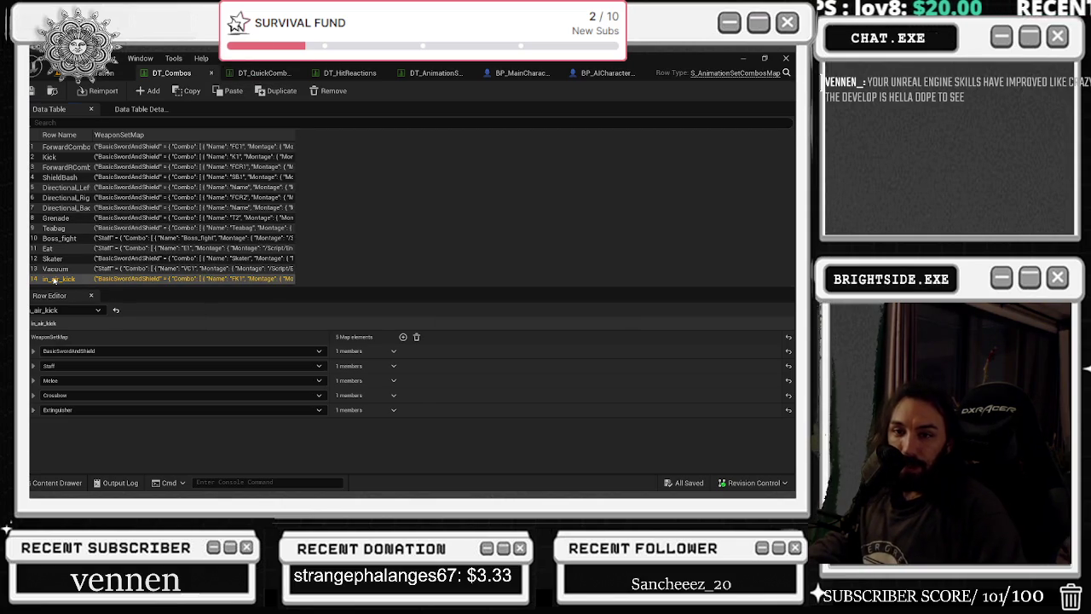
left_click(81, 74)
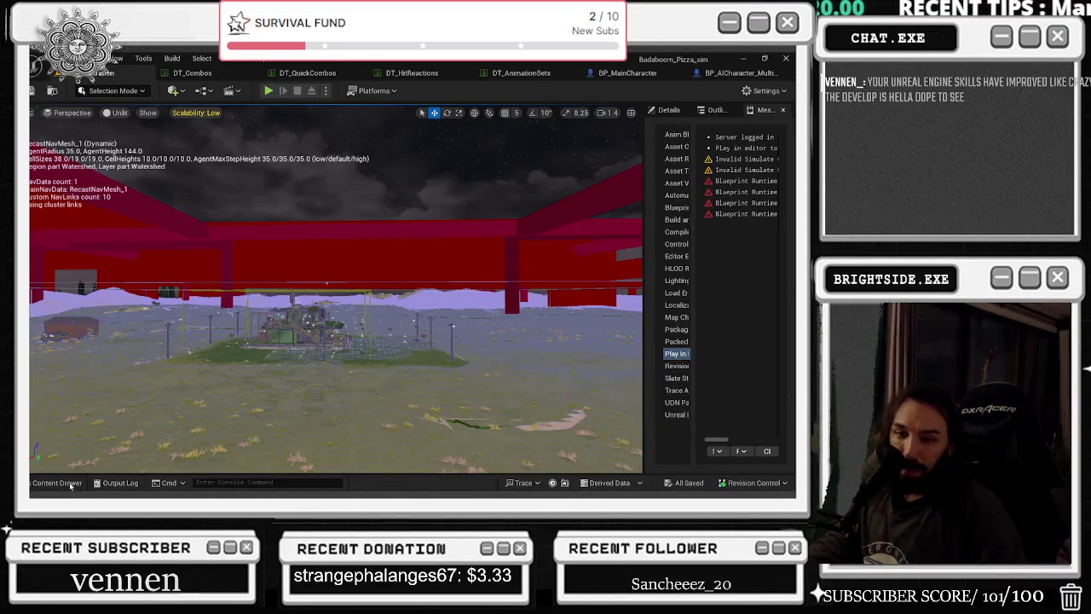
- Load Basketball_Level from the Content Drawer and recheck DT_Combos' in_air_kick row
left_click(71, 483)
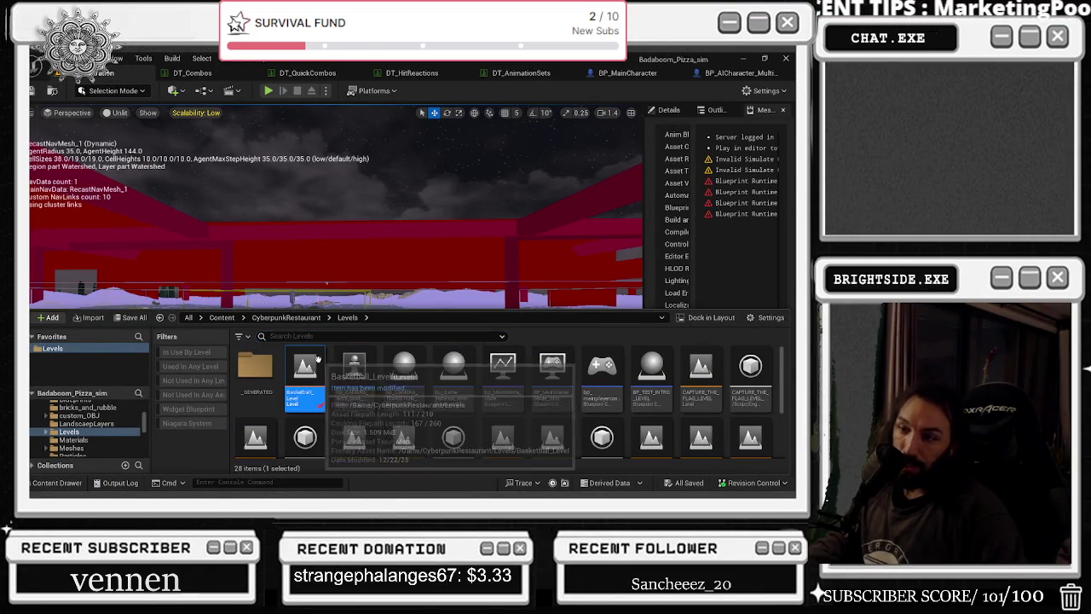
double_click(318, 359)
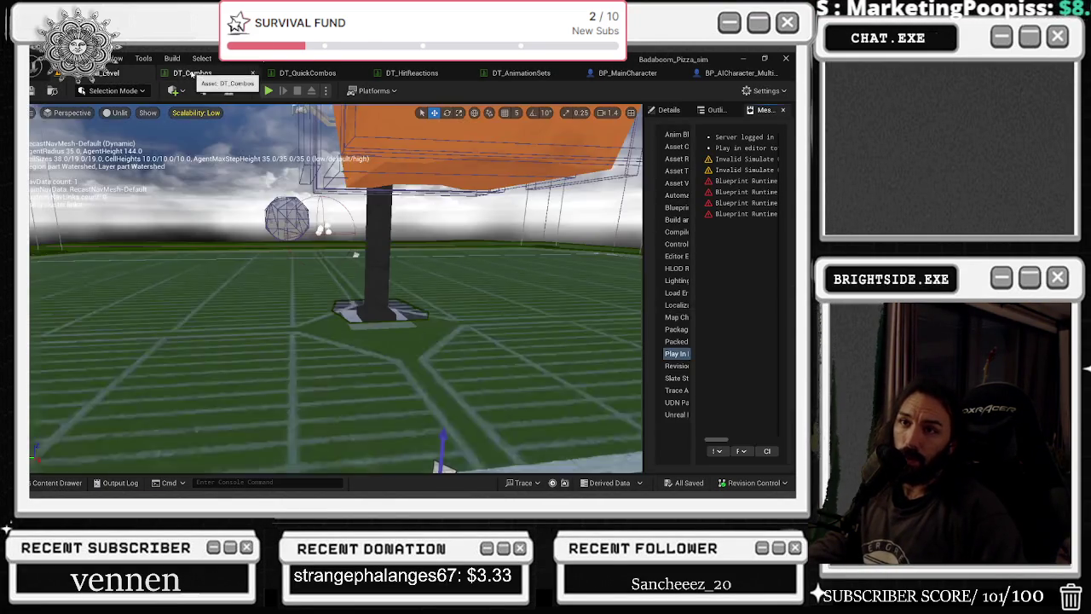
left_click(191, 74)
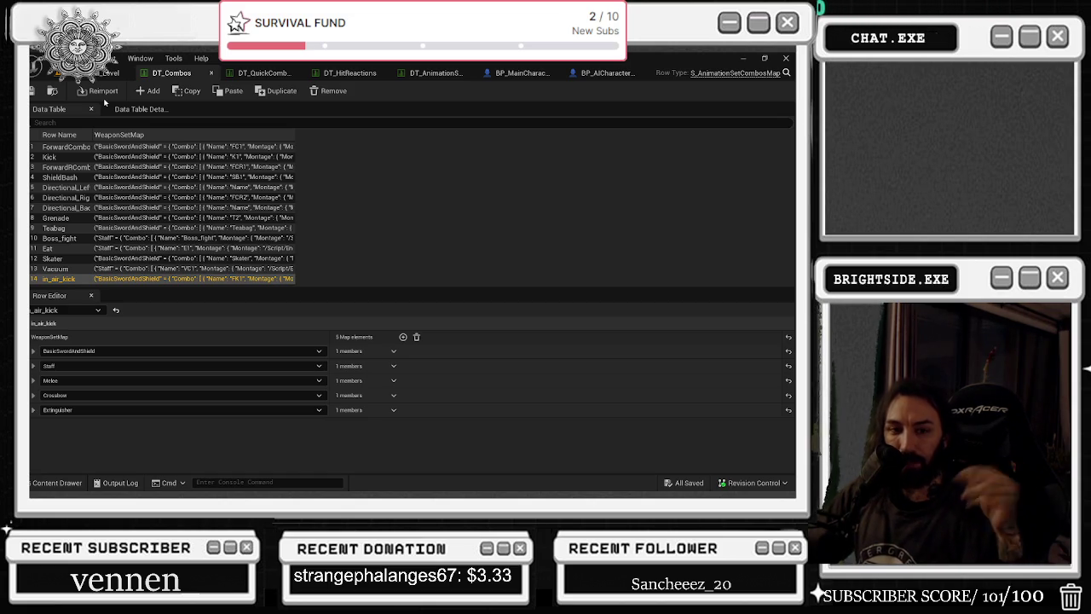
left_click(109, 72)
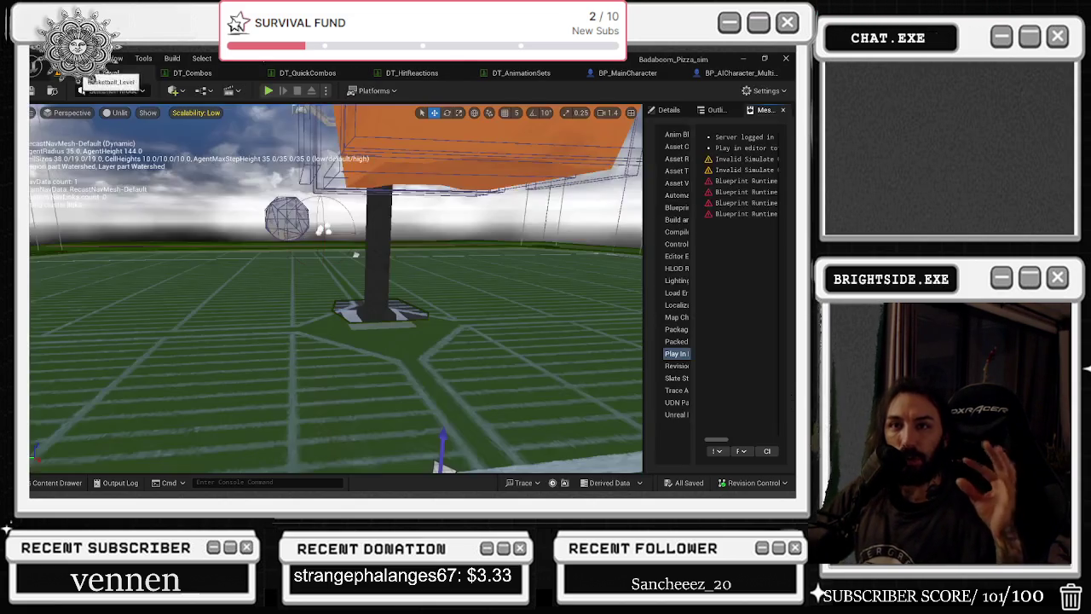
- Start a Play-in-Editor match on Basketball_Level to test the kick combos
left_click(267, 90)
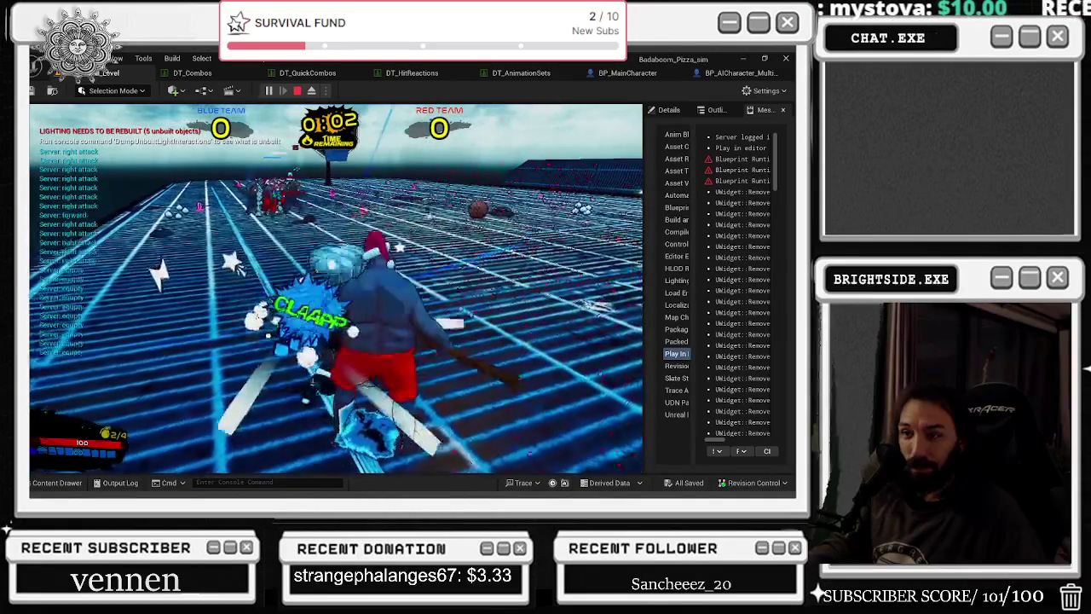
- Stop the air-kick combo playtest with Esc to get back to the editor viewport
key("Escape")
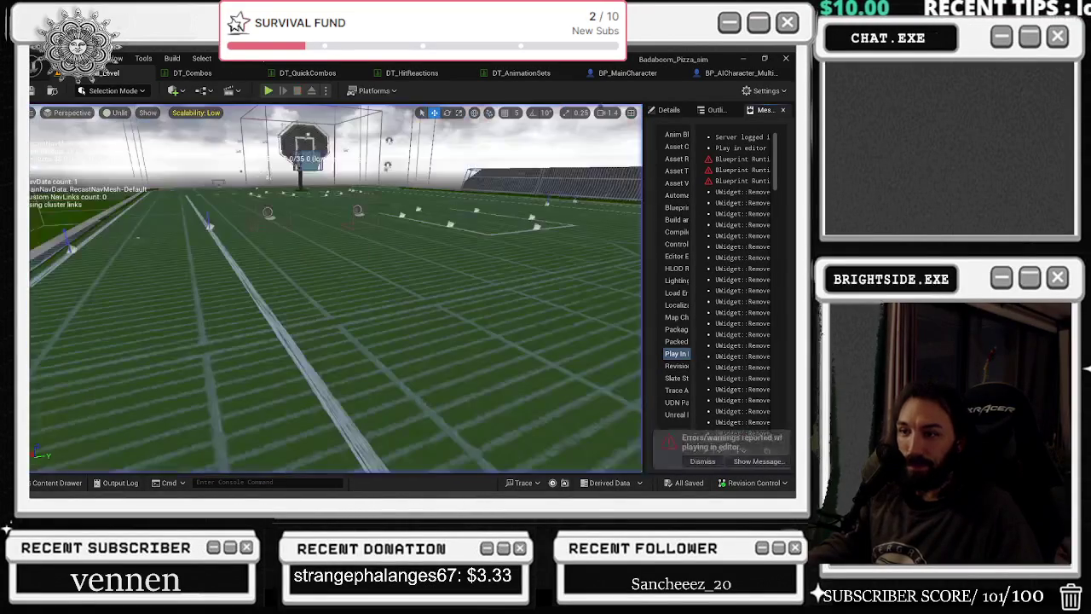
key("alt+p")
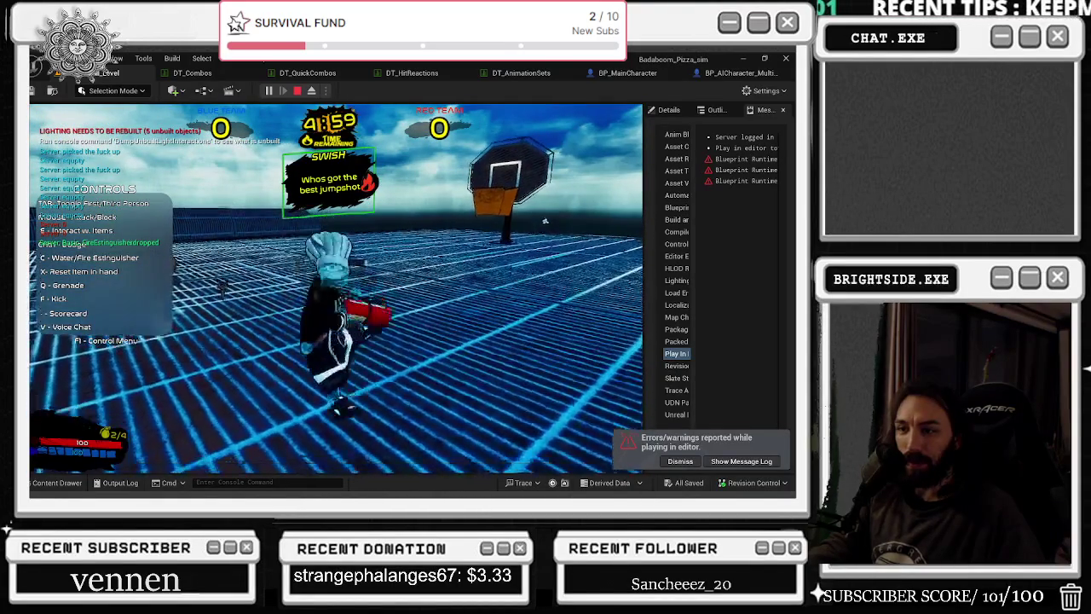
key("q")
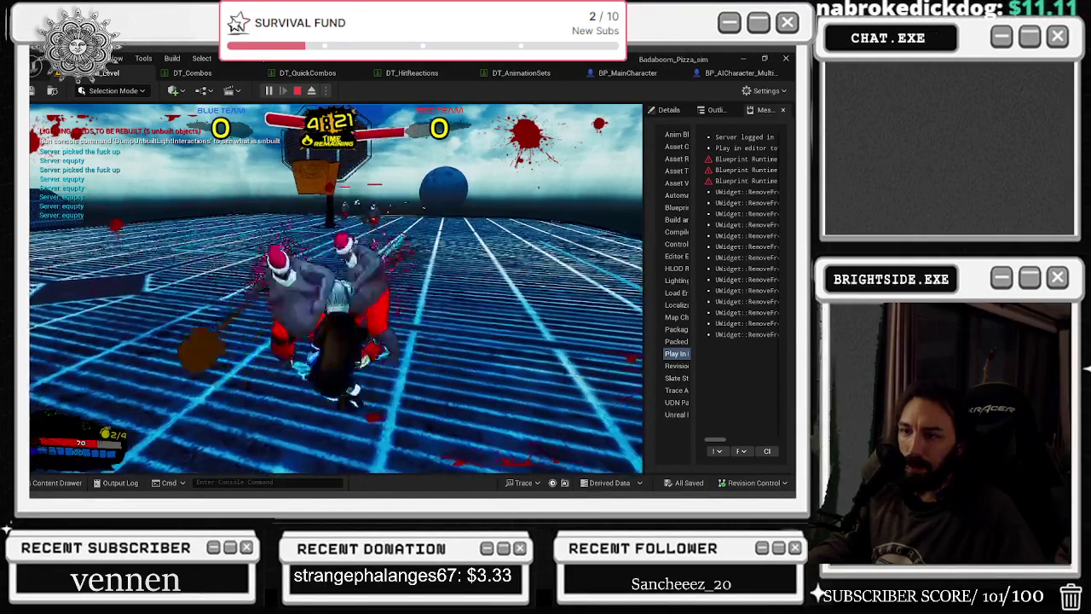
key("Escape")
left_click(192, 73)
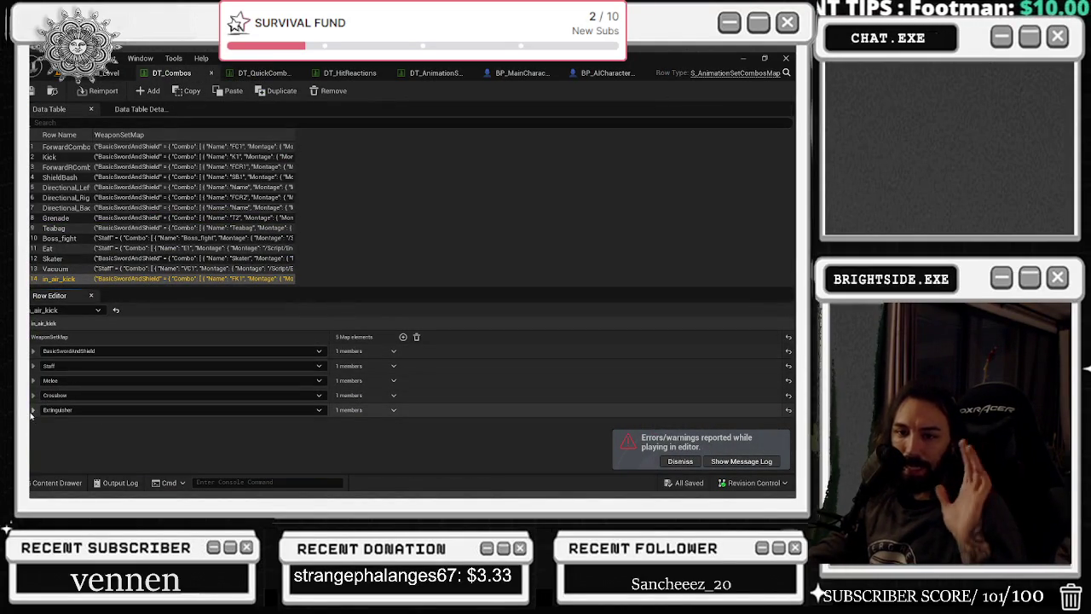
- Under Extinguisher's FK4 step (Index 3), uncheck LockMovement and open the A_air_attack_slam montage
left_click(32, 410)
left_click(41, 424)
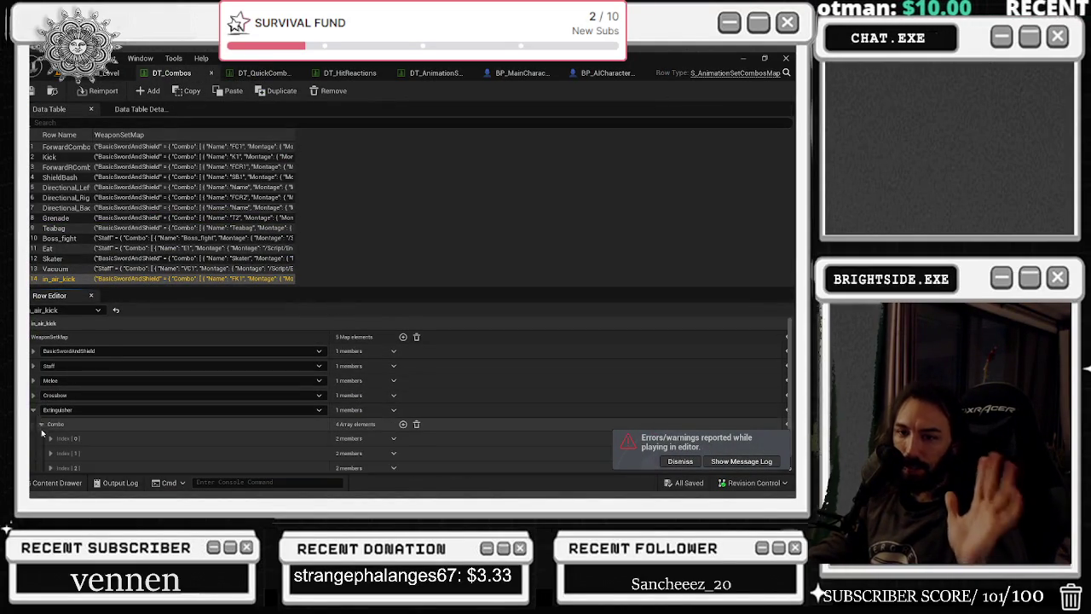
scroll(41, 433, "down", 2)
left_click(51, 436)
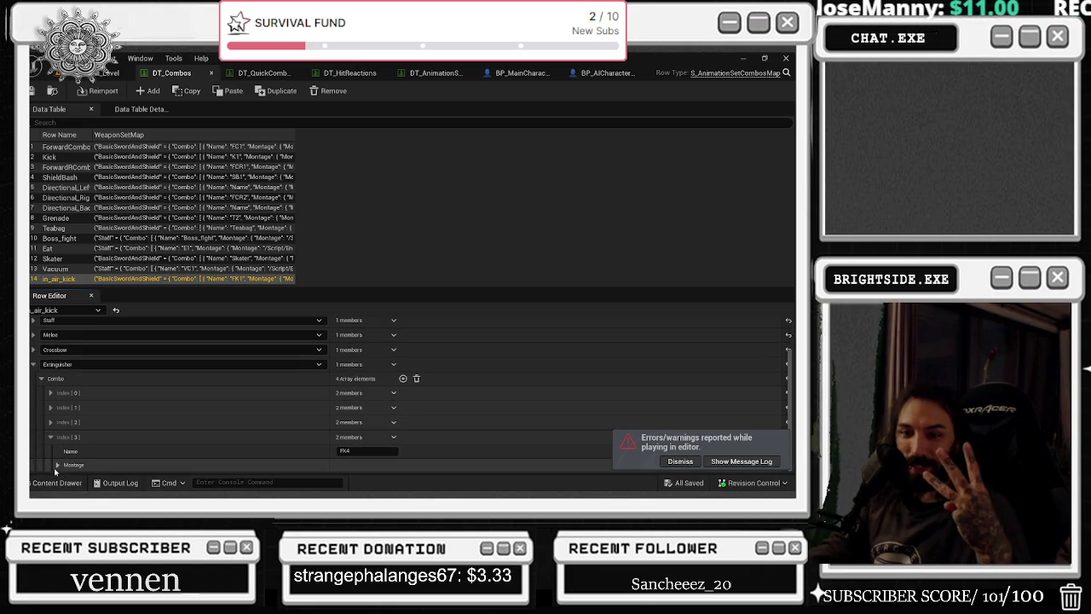
left_click(57, 466)
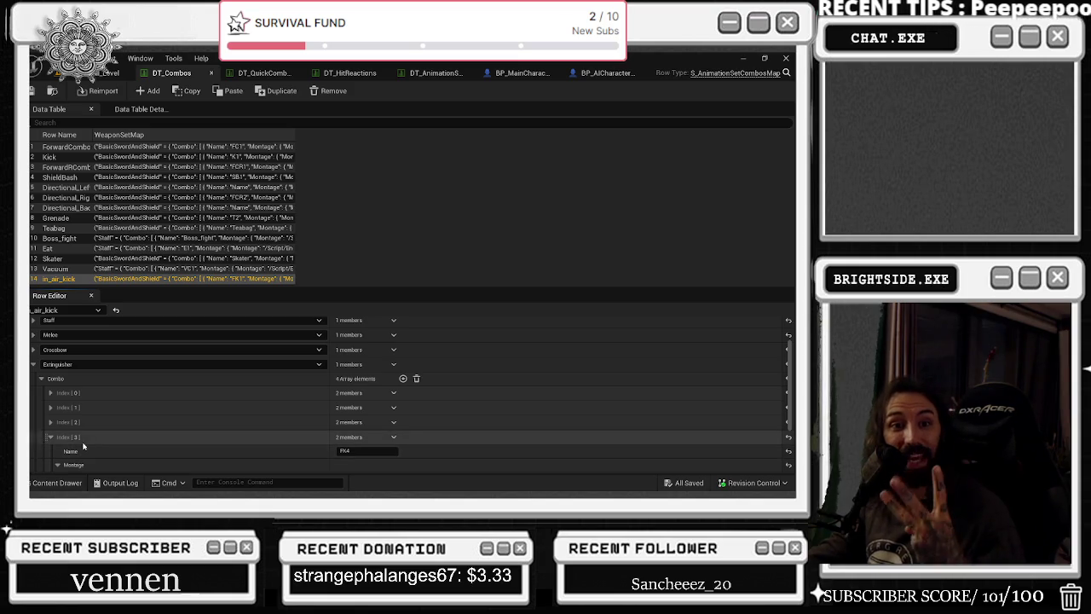
scroll(76, 423, "down", 2)
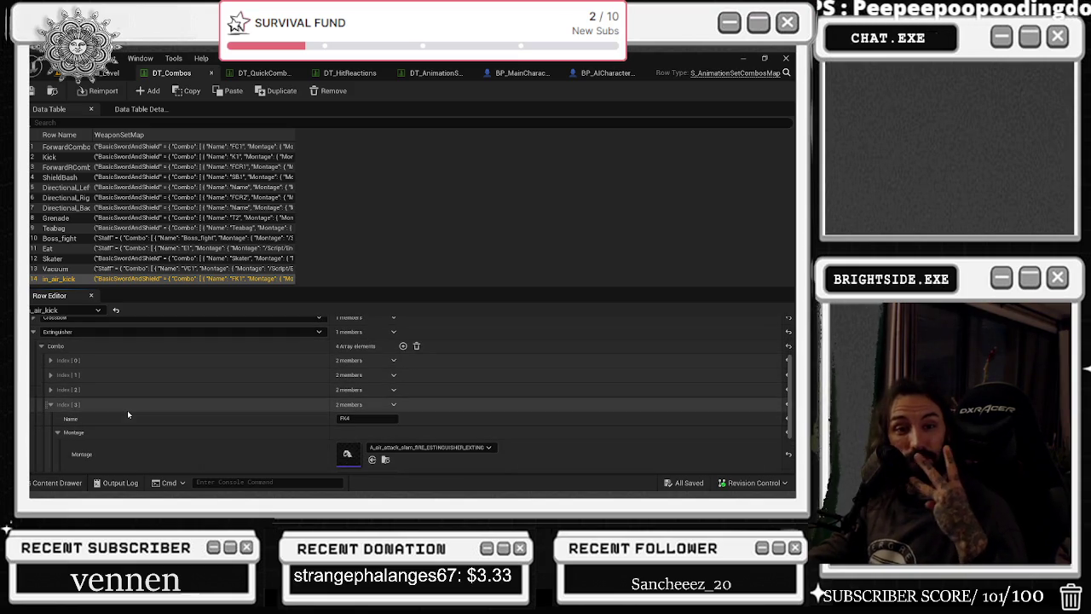
scroll(129, 417, "down", 4)
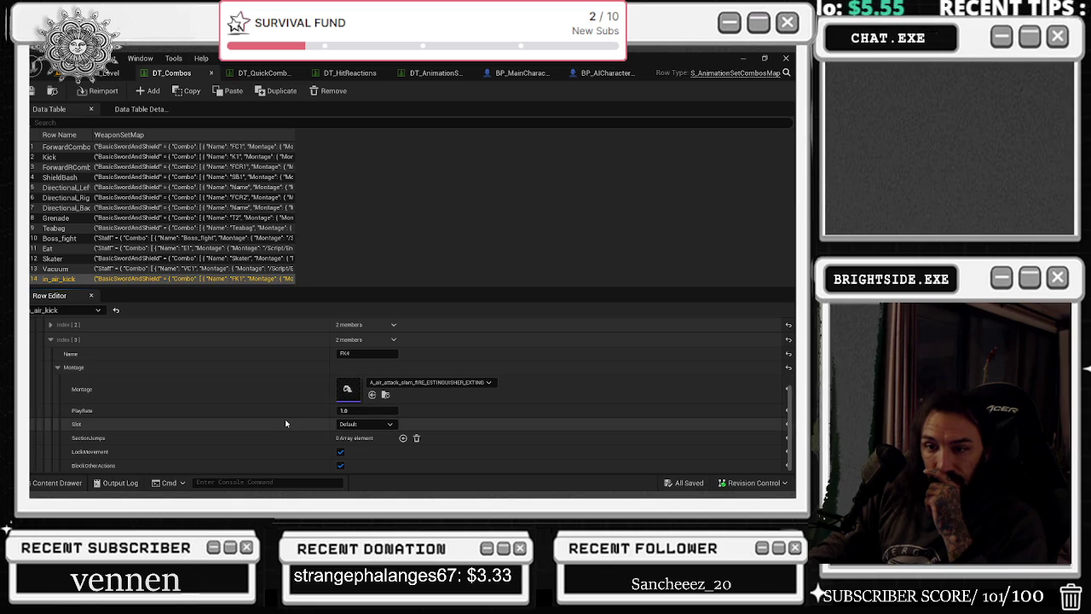
left_click(340, 451)
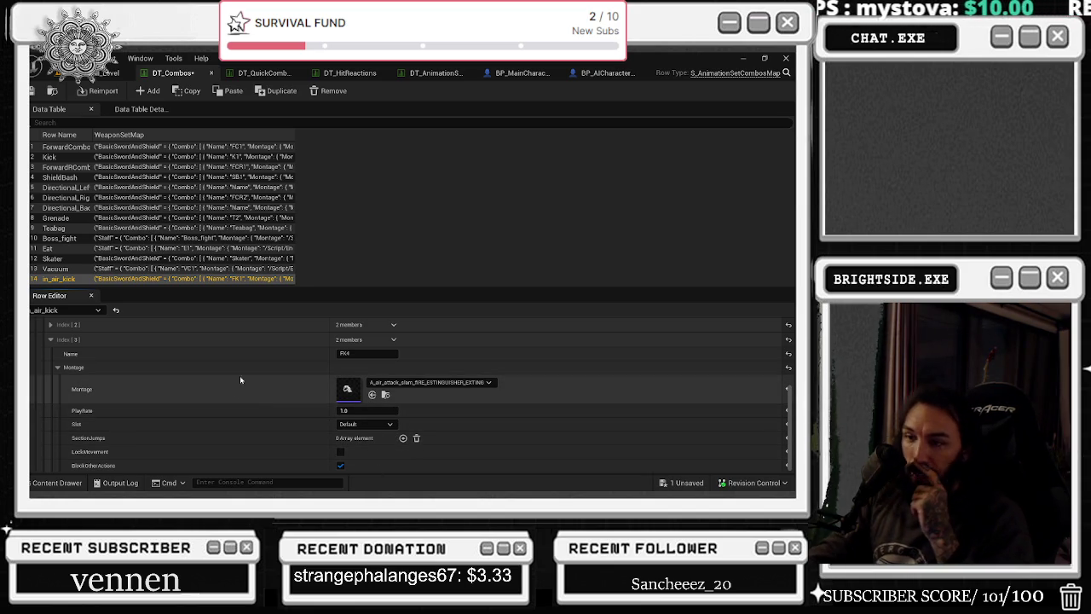
double_click(345, 403)
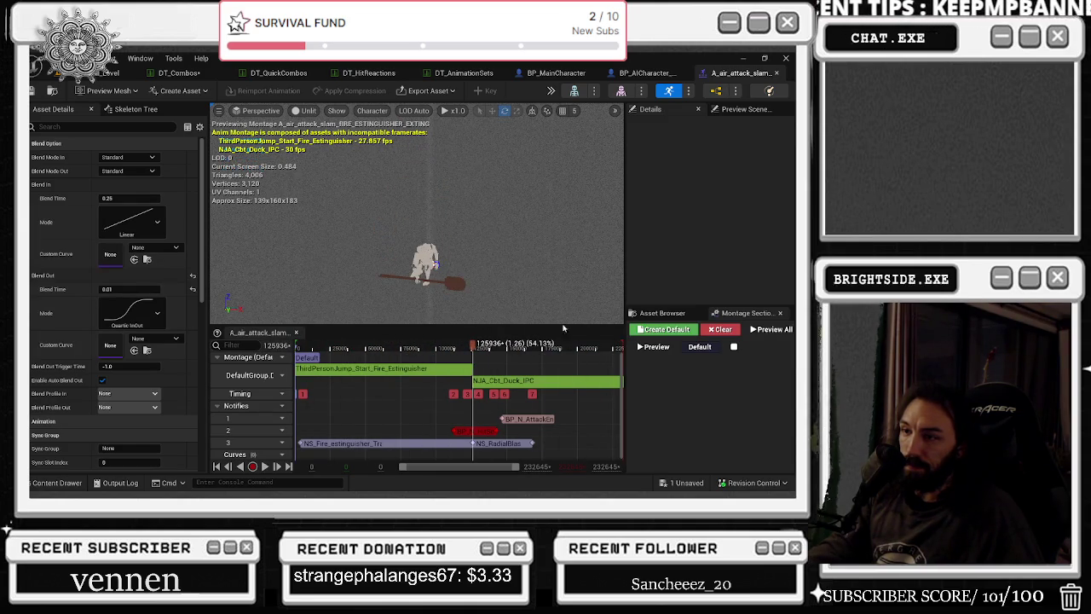
- Reset the NS_RadialBlast notify's Location Offset Z to zero and replay the montage preview
left_click_drag(475, 349, 510, 348)
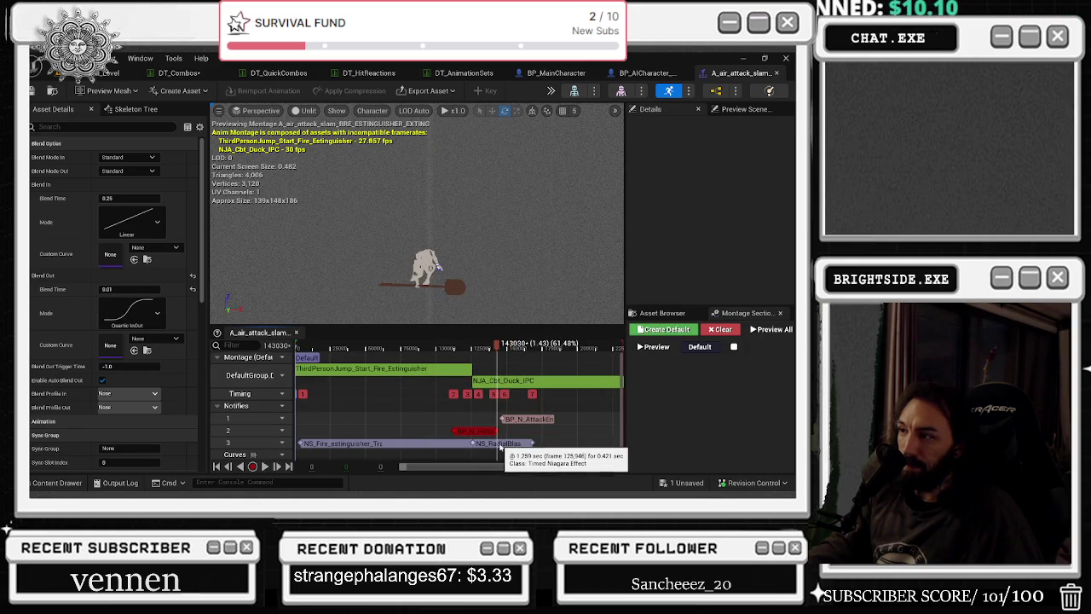
left_click(498, 443)
left_click(780, 212)
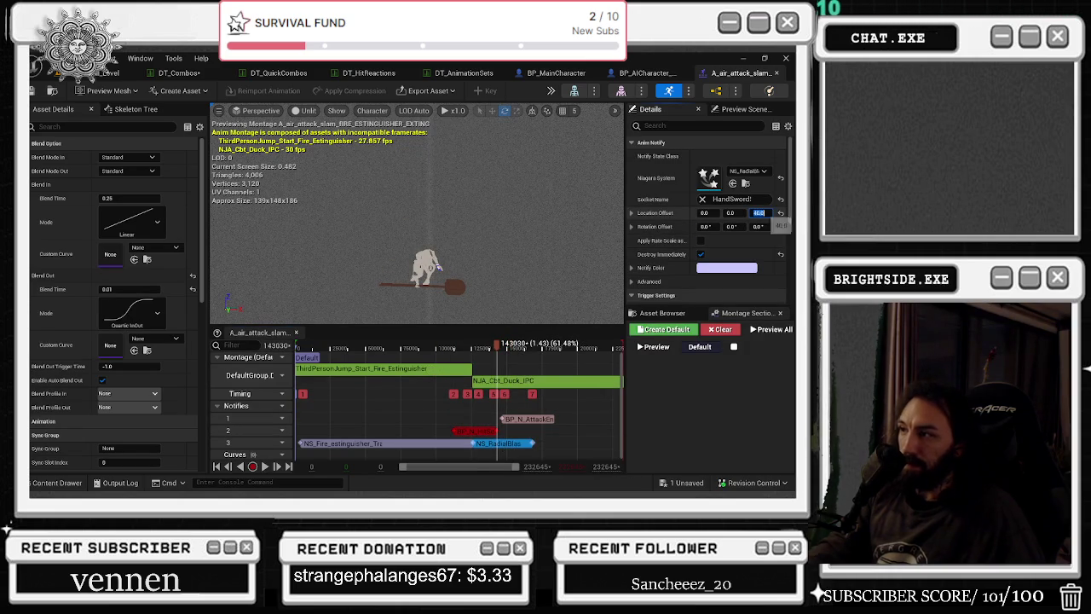
left_click(490, 303)
key("space")
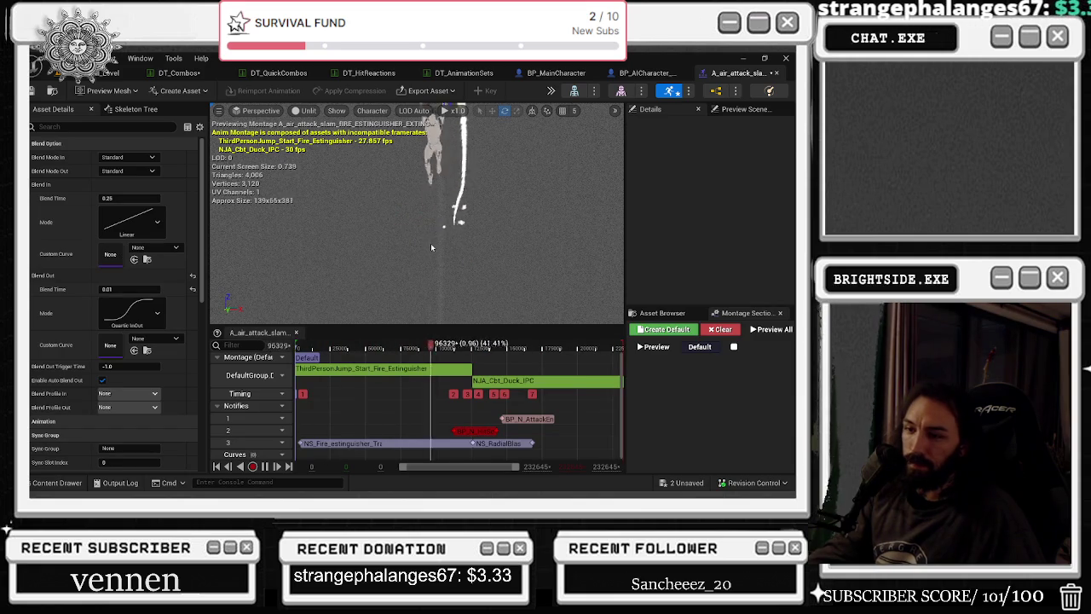
- Set the BP_N_HitScan notify's TraceConfig Radius from 200 to 1000
left_click(474, 430)
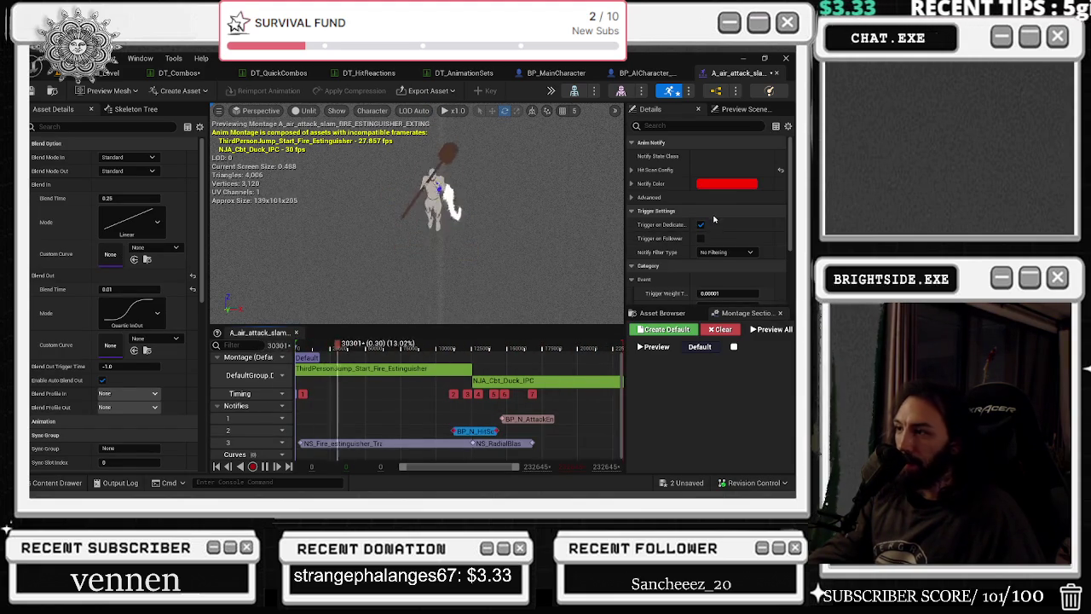
scroll(712, 230, "down", 2)
scroll(733, 215, "down", 2)
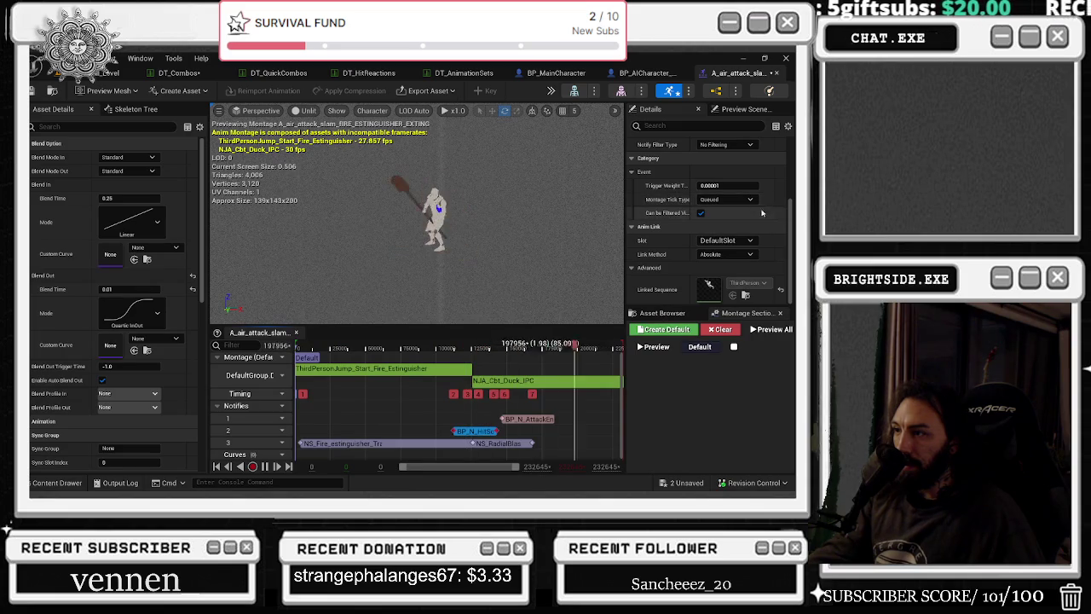
scroll(747, 230, "up", 4)
left_click(632, 170)
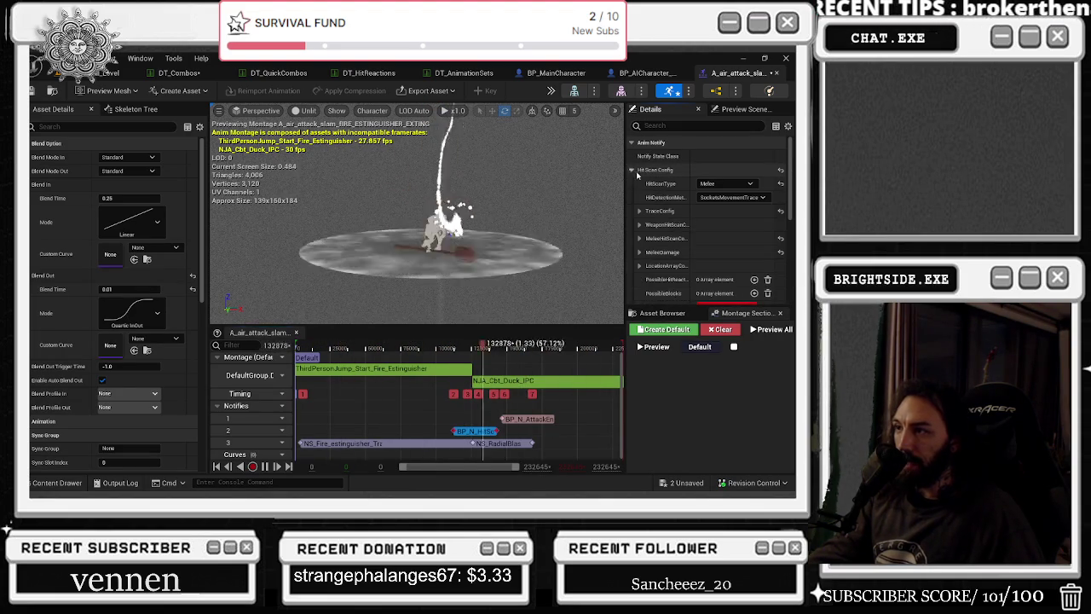
left_click(640, 253)
scroll(681, 247, "down", 1)
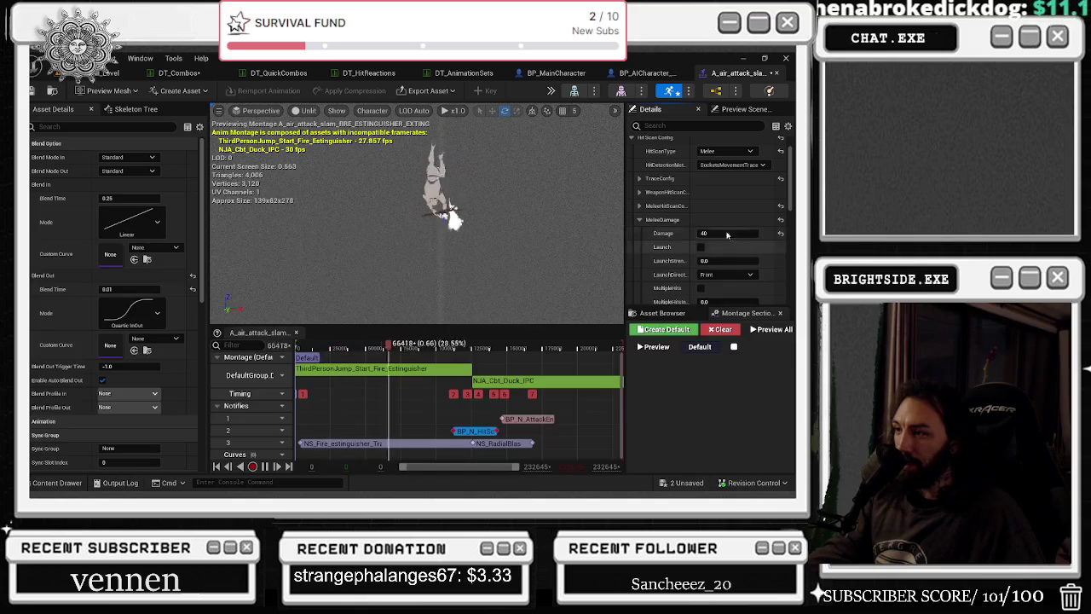
left_click(640, 206)
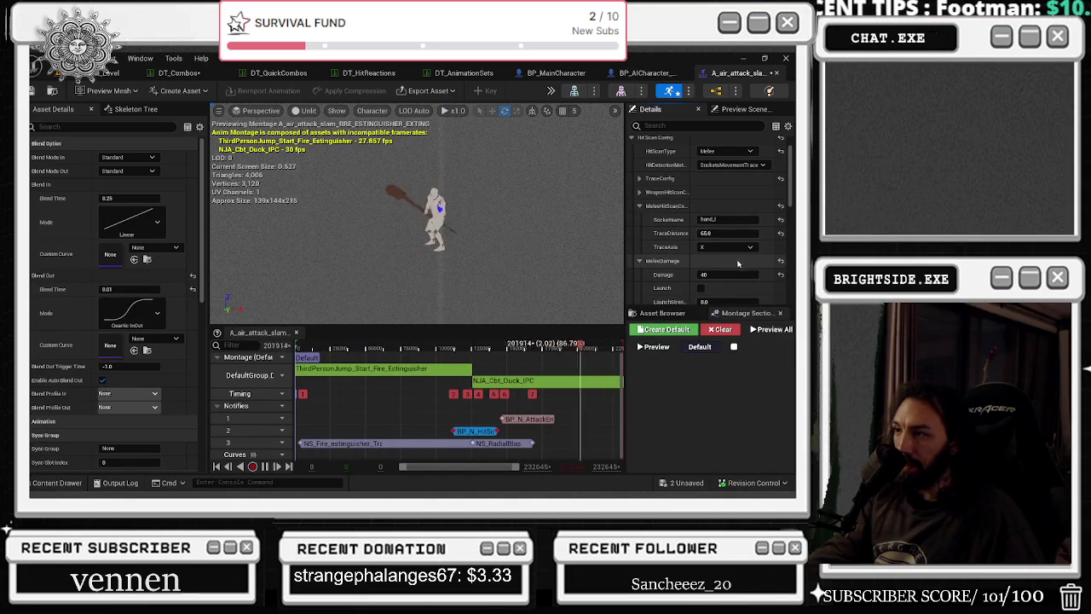
left_click(641, 192)
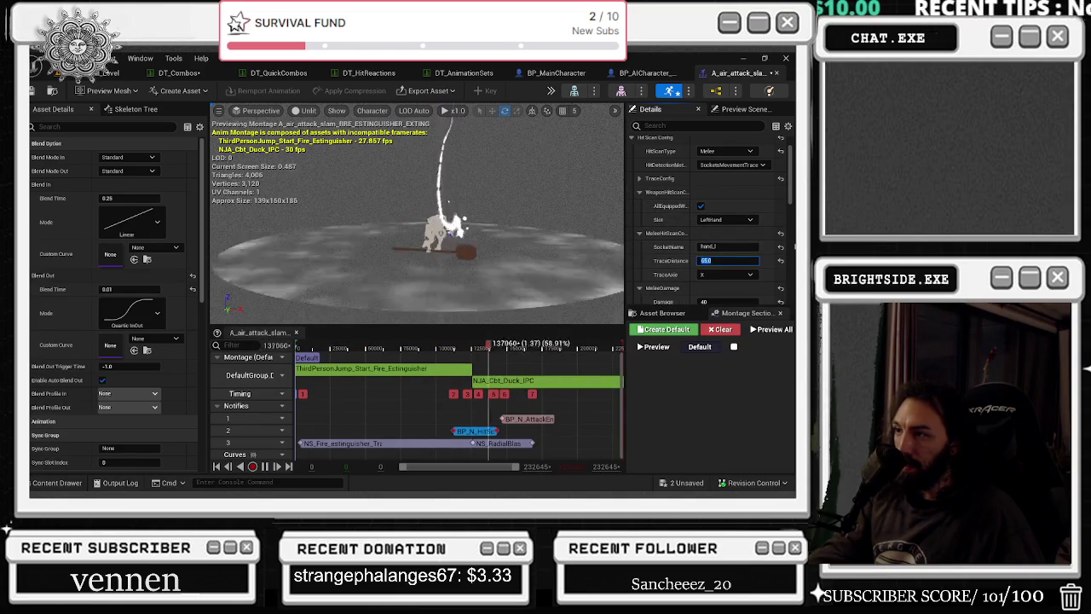
left_click(641, 178)
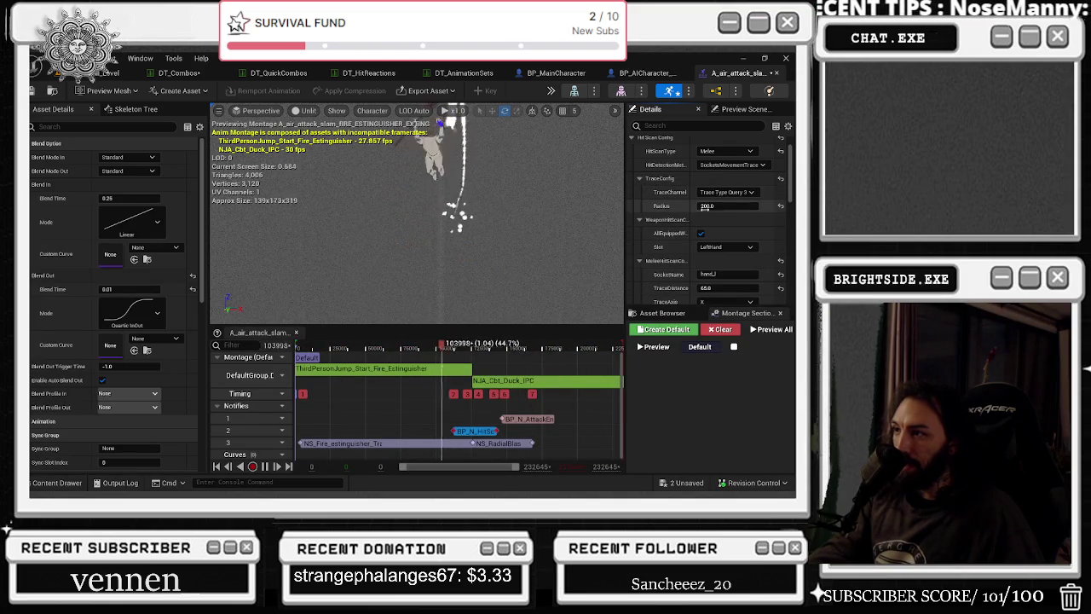
left_click(724, 205)
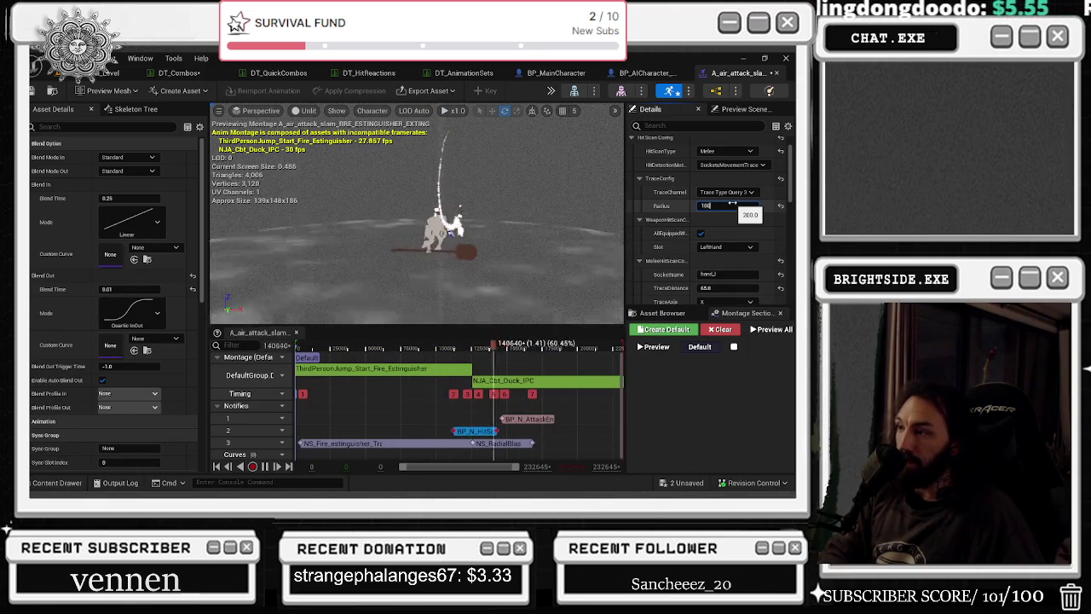
type("1000")
key("Return")
- Review the updated notify settings and switch back to the level editor
scroll(687, 219, "up", 2)
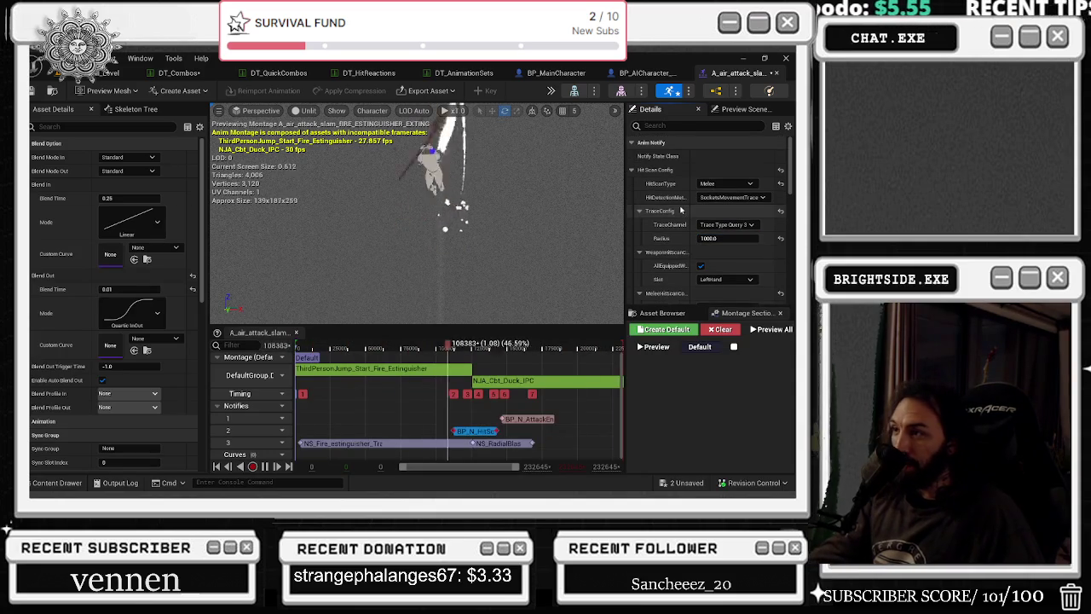
scroll(710, 254, "down", 5)
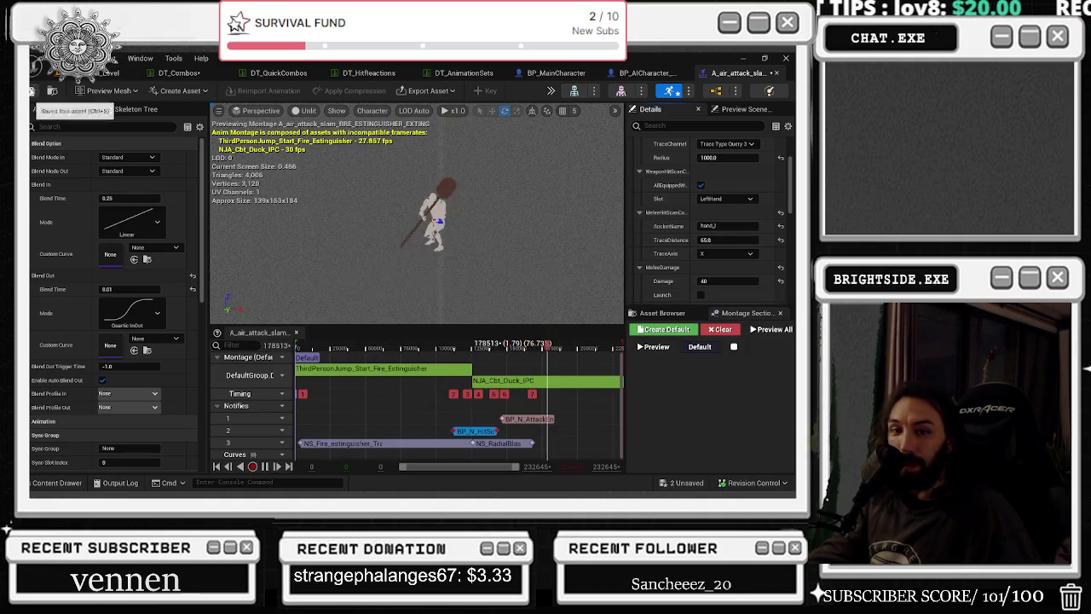
left_click(111, 72)
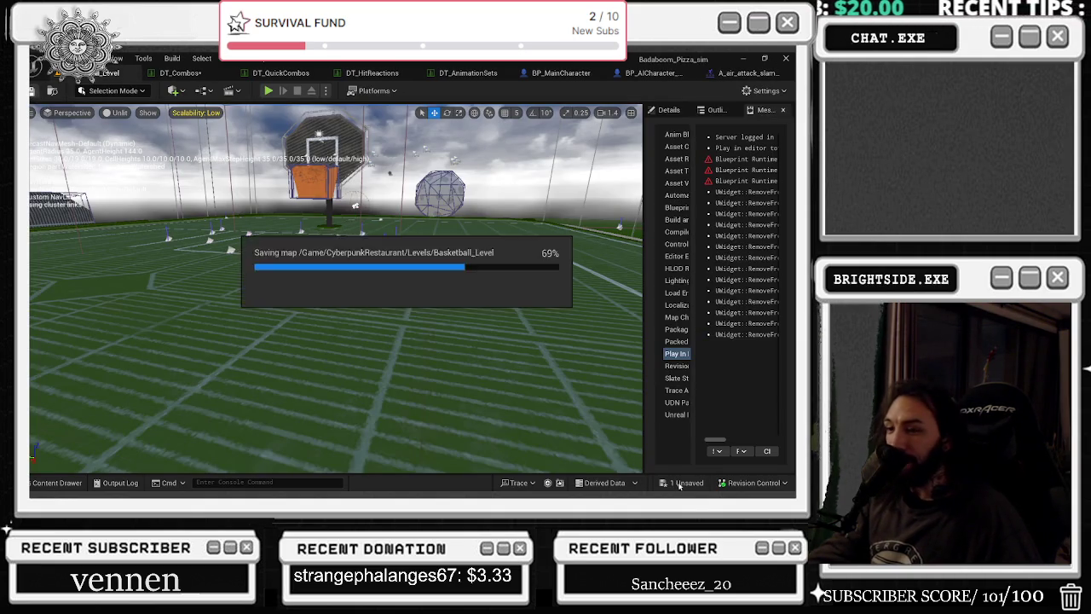
- Start a playtest, walk the character across the court, and pick up the fire extinguisher
left_click(266, 91)
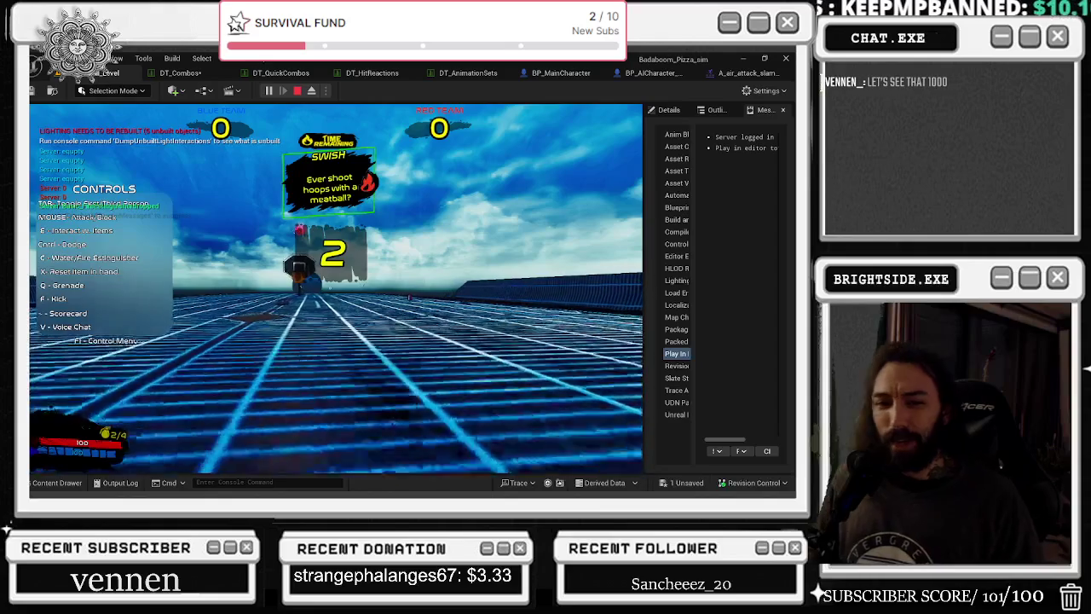
key("w")
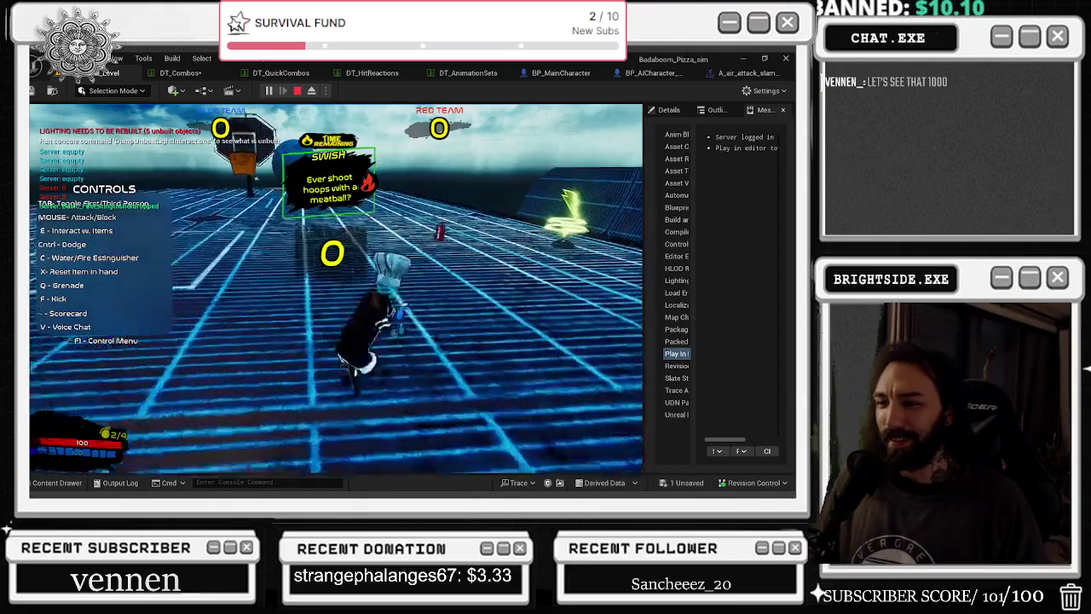
key("a")
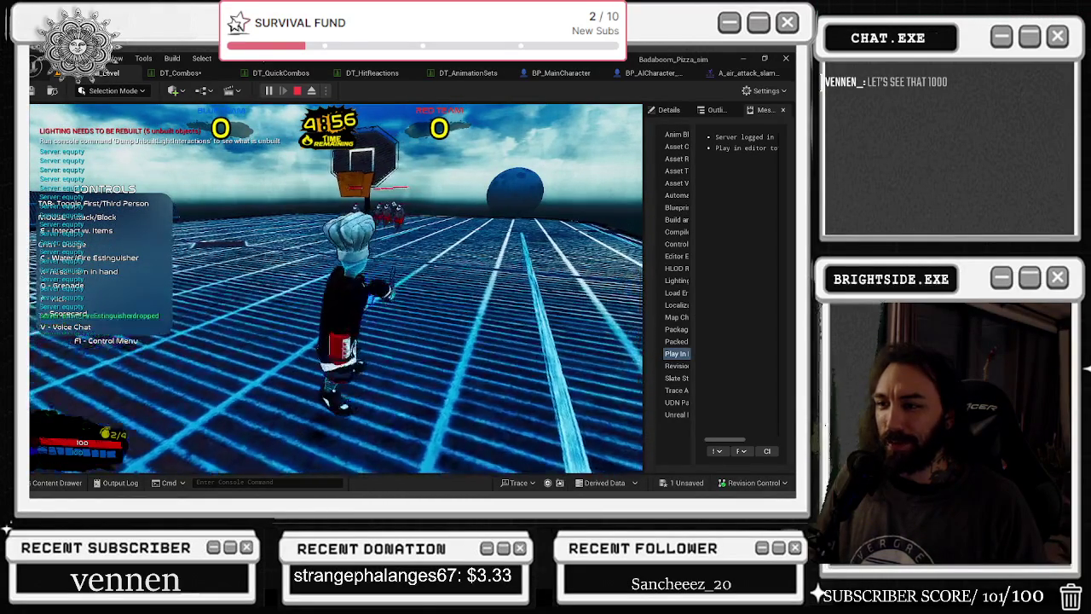
key("e")
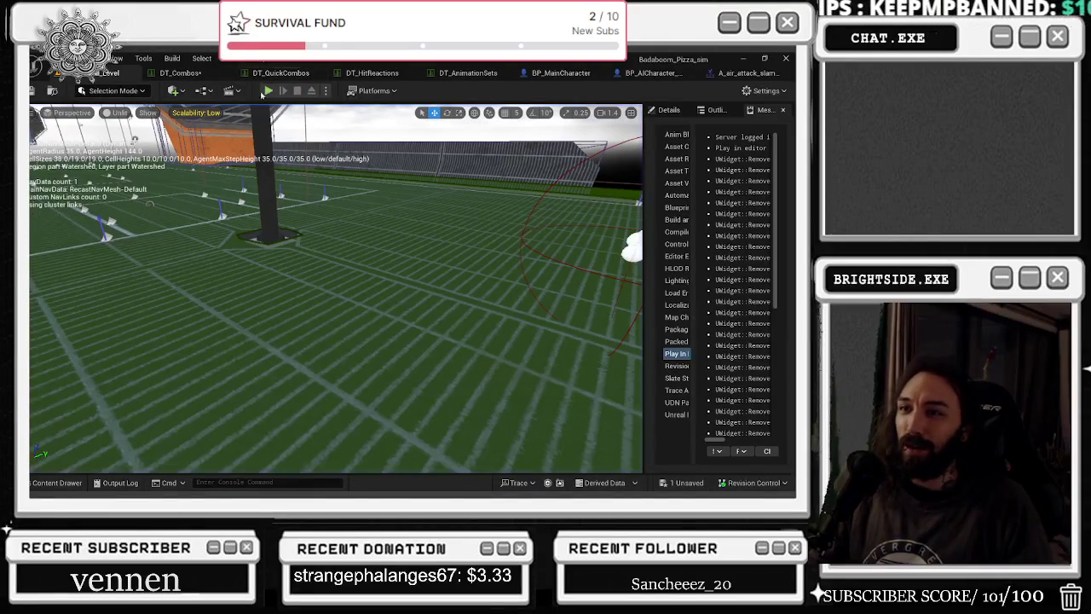
- Run an Alt+P playtest of the combat and stop it with Esc
key("alt+p")
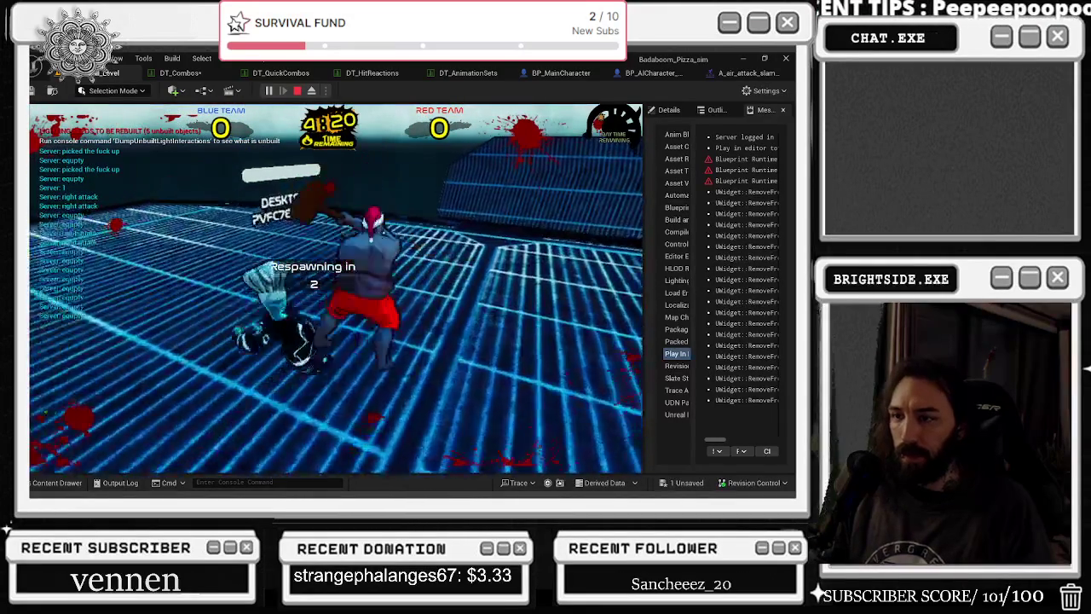
key("Escape")
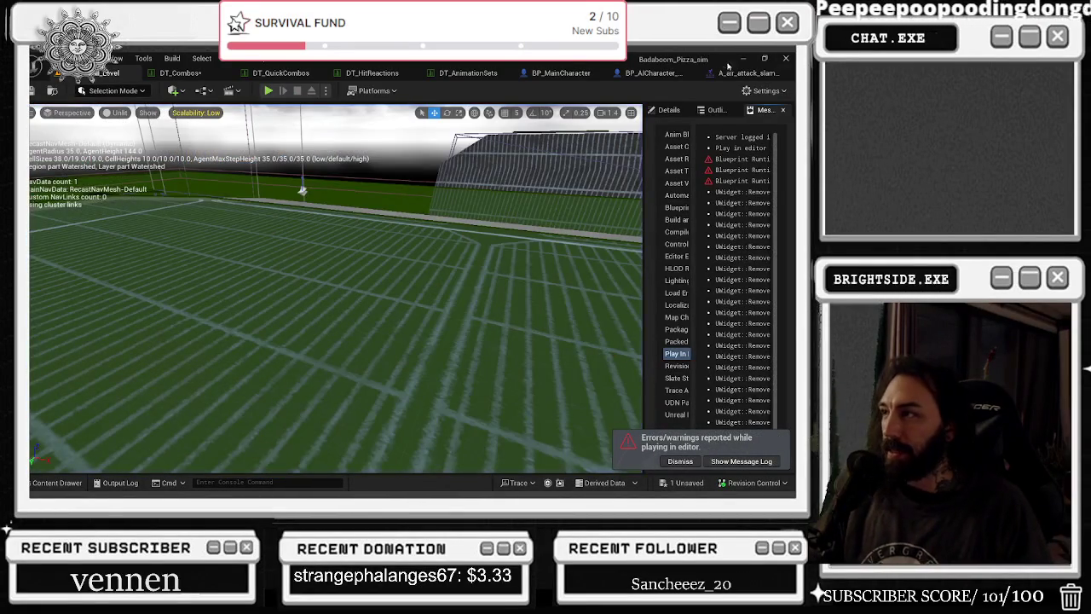
- Open the A_air_attack_slam montage tab, then bring the Chrome Twitch stream window forward
left_click(737, 72)
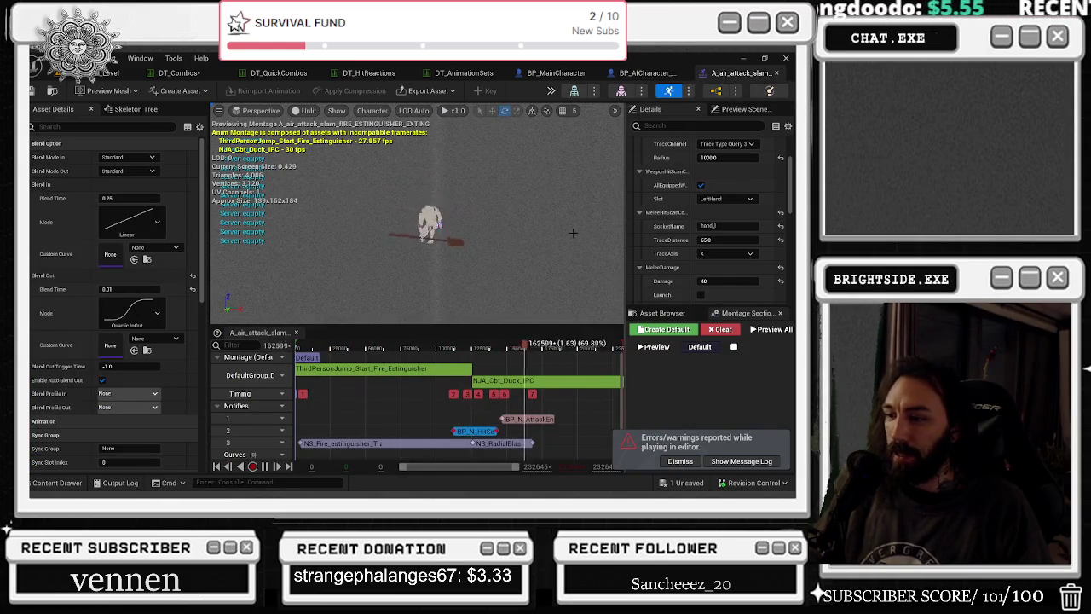
key("alt+Tab")
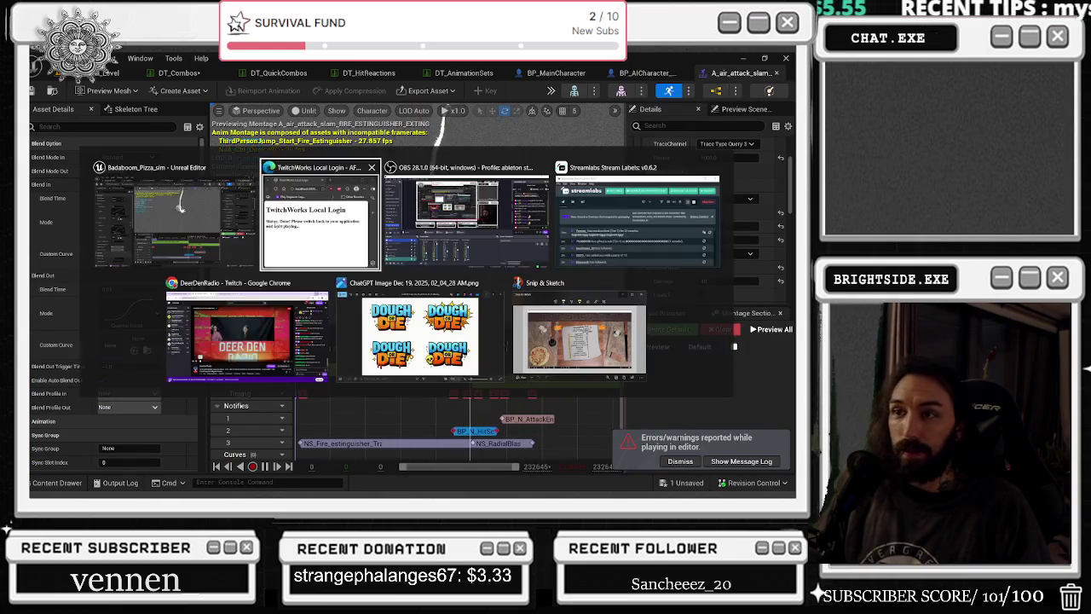
key("Escape")
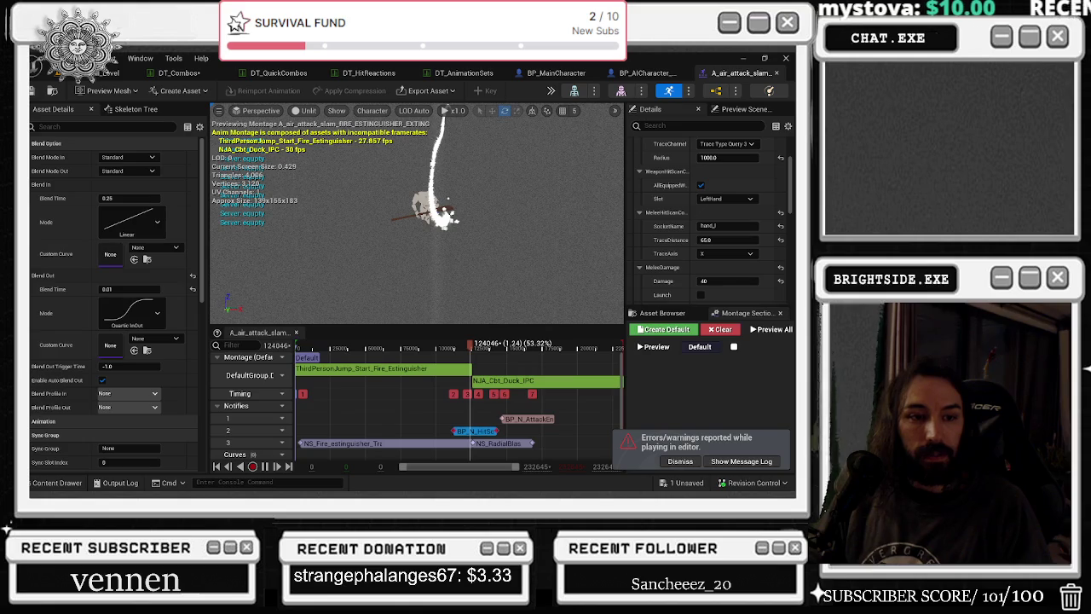
key("alt+Tab")
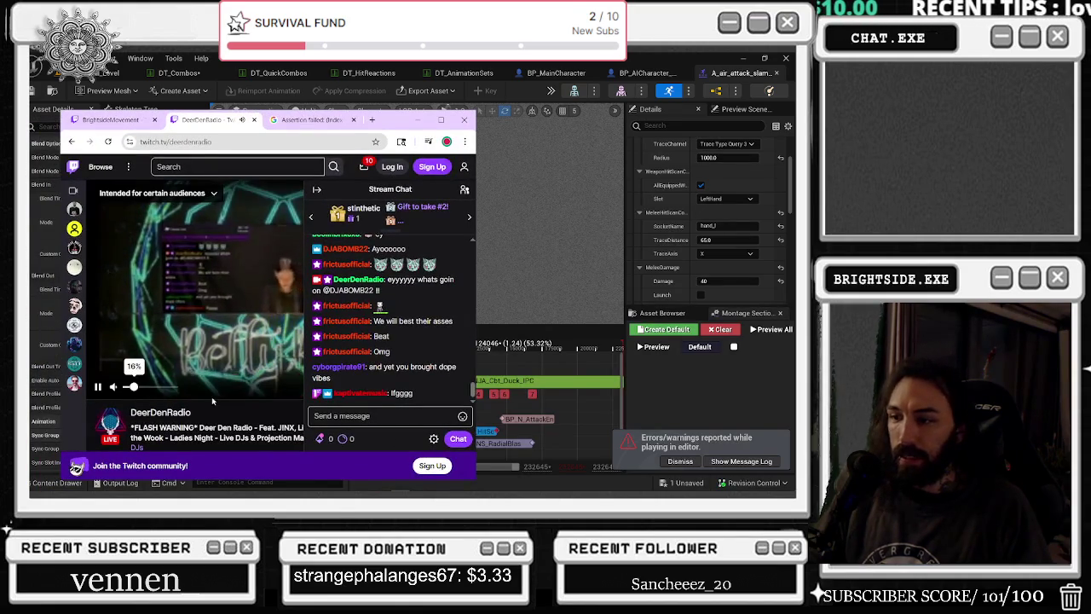
- Minimize the Twitch window and close the A_air_attack_slam montage tab
mouse_move(140, 388)
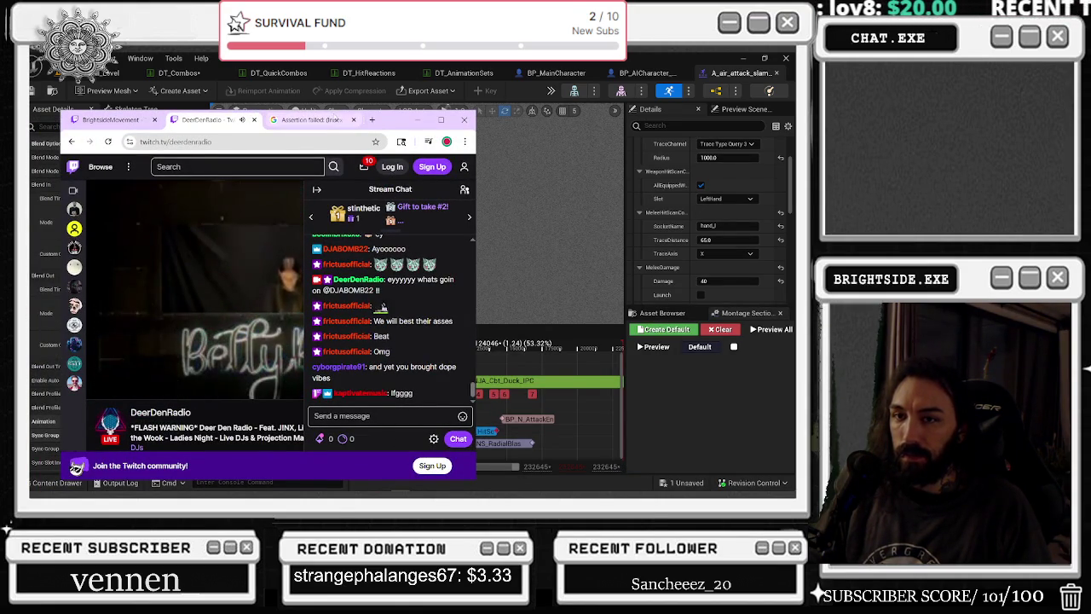
left_click(415, 120)
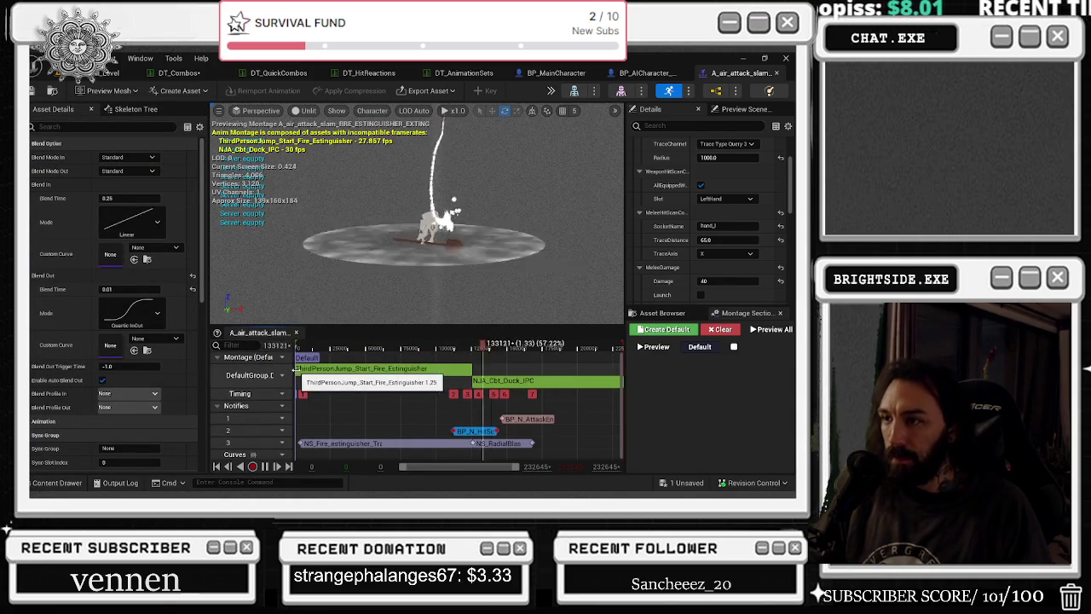
left_click(777, 73)
- Back in DT_Combos, expand the FK3 step's Montage and open NJA_jumping_kick_3_montage
left_click(177, 72)
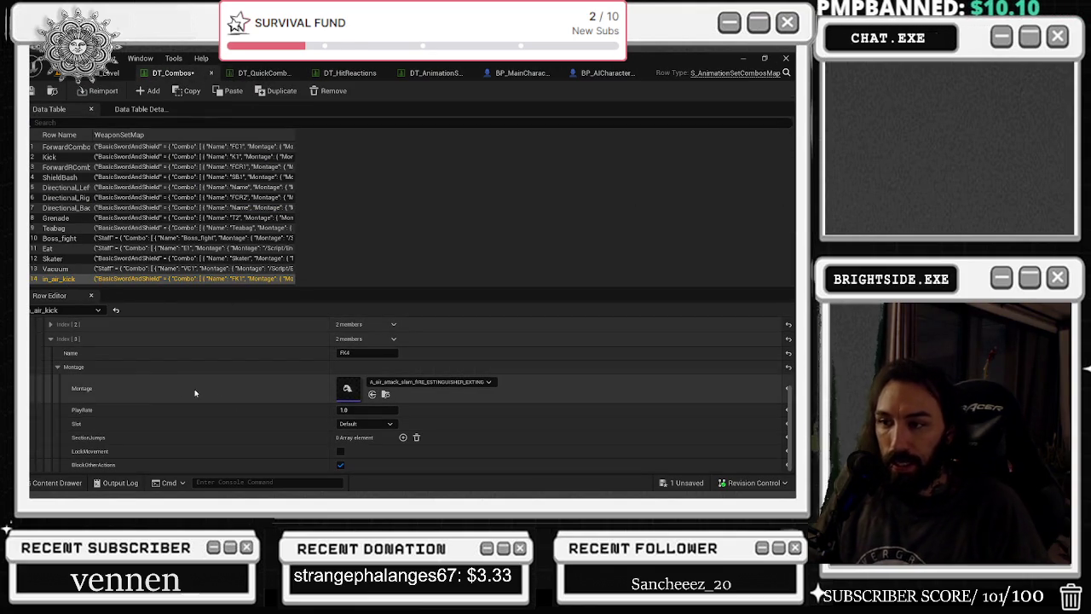
scroll(176, 389, "up", 5)
left_click(50, 450)
scroll(171, 431, "down", 1)
left_click(49, 446)
scroll(213, 418, "down", 3)
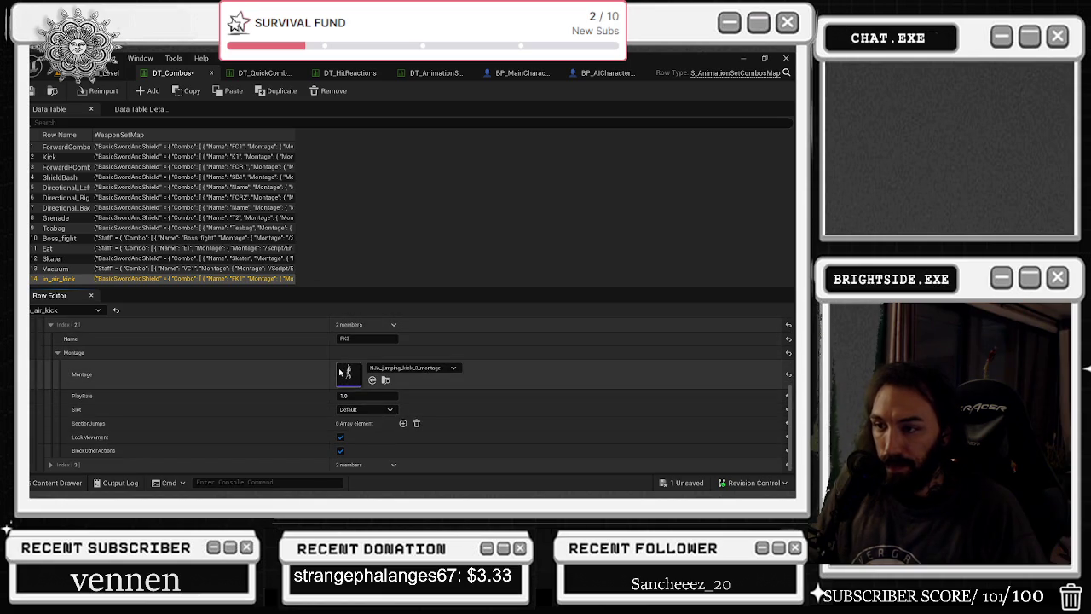
double_click(342, 375)
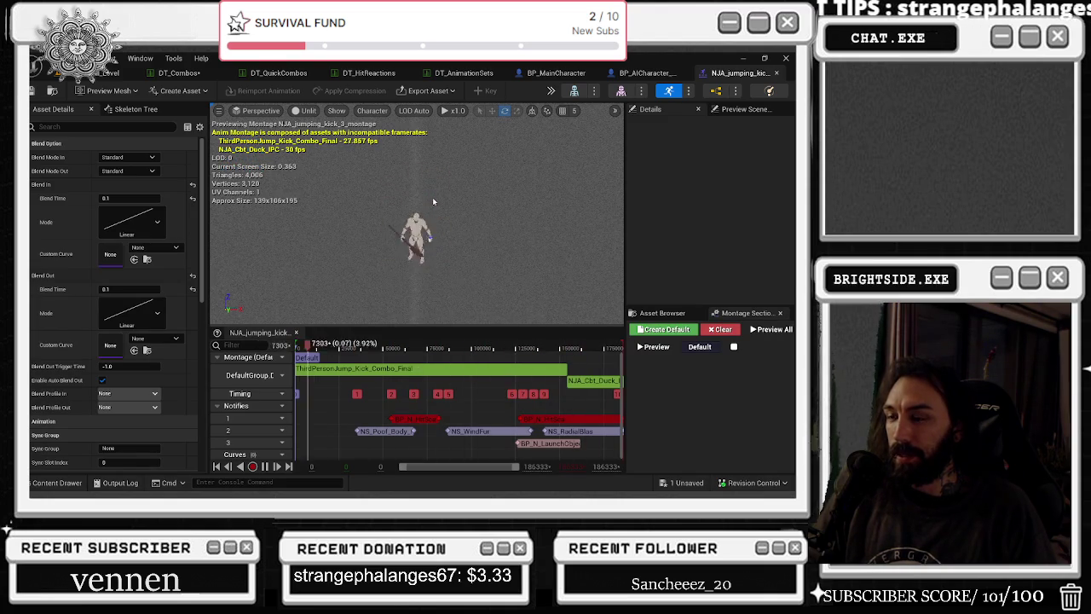
- Set the jumping kick's BP_N_HitScan Radius from 30 to 400
left_click(532, 419)
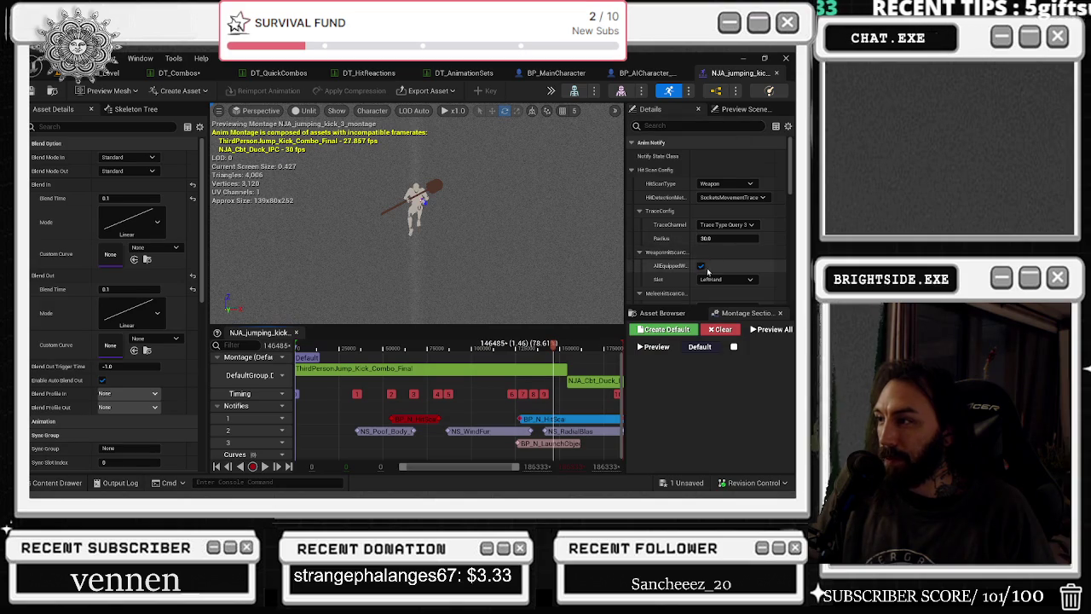
left_click(703, 239)
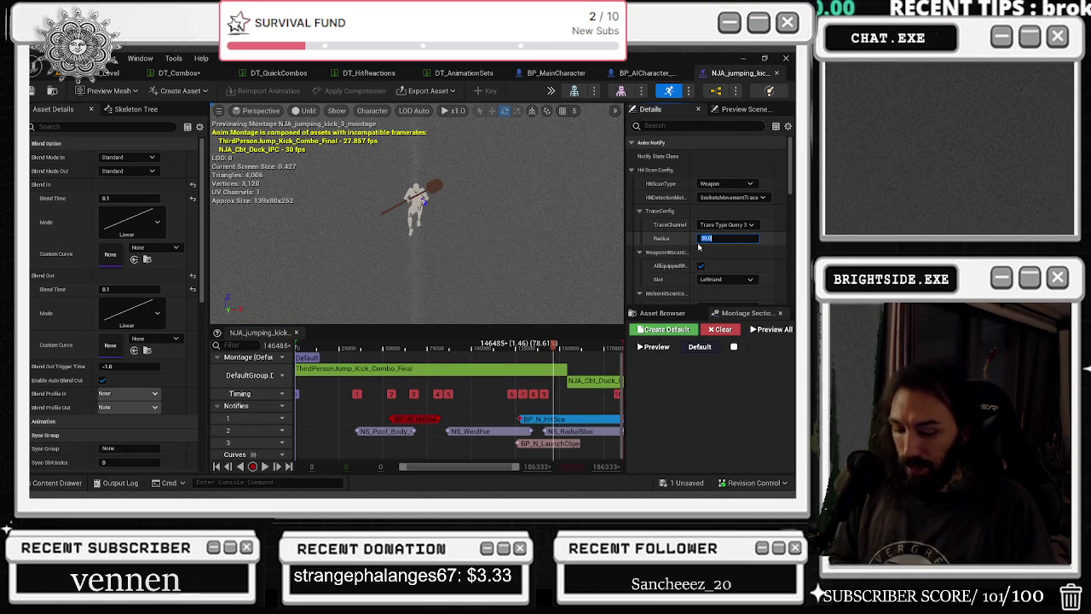
type("400")
key("Return")
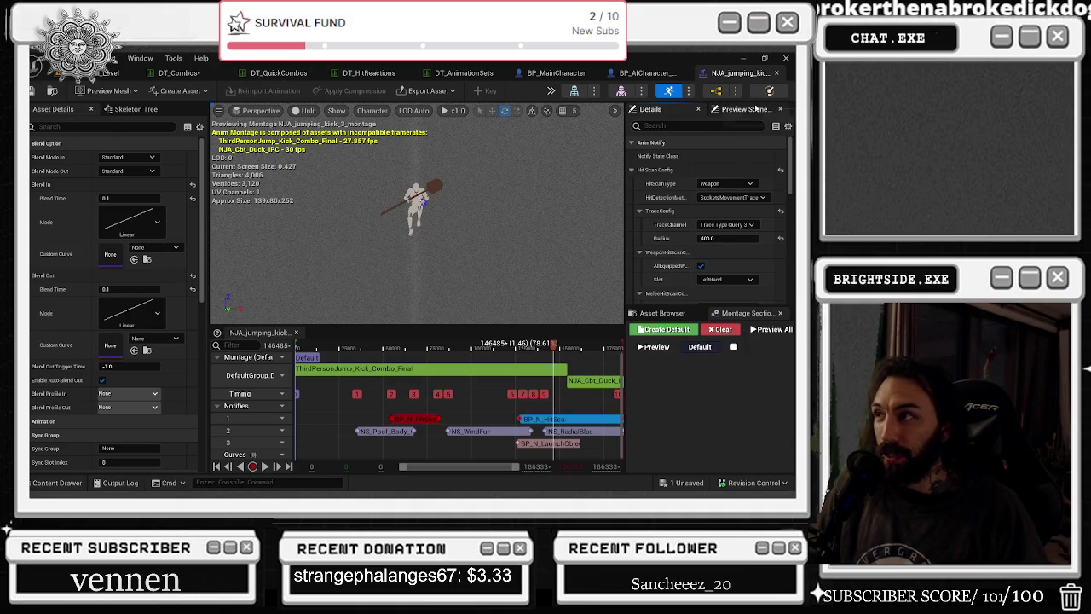
- Save the montage via Save Selected, then briefly check the Levels folder
left_click(684, 484)
left_click(490, 416)
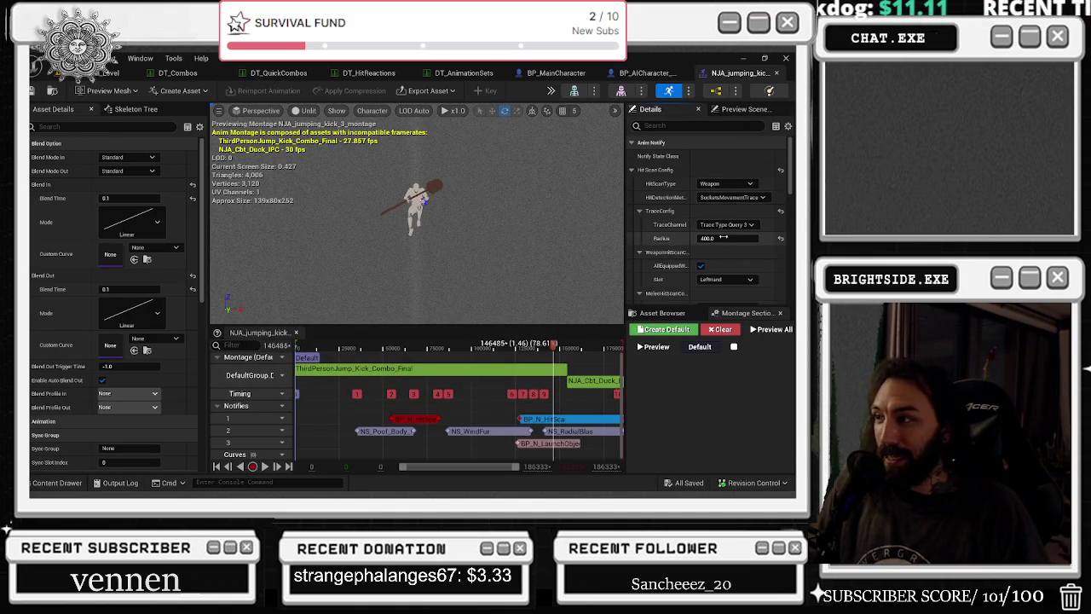
left_click(57, 483)
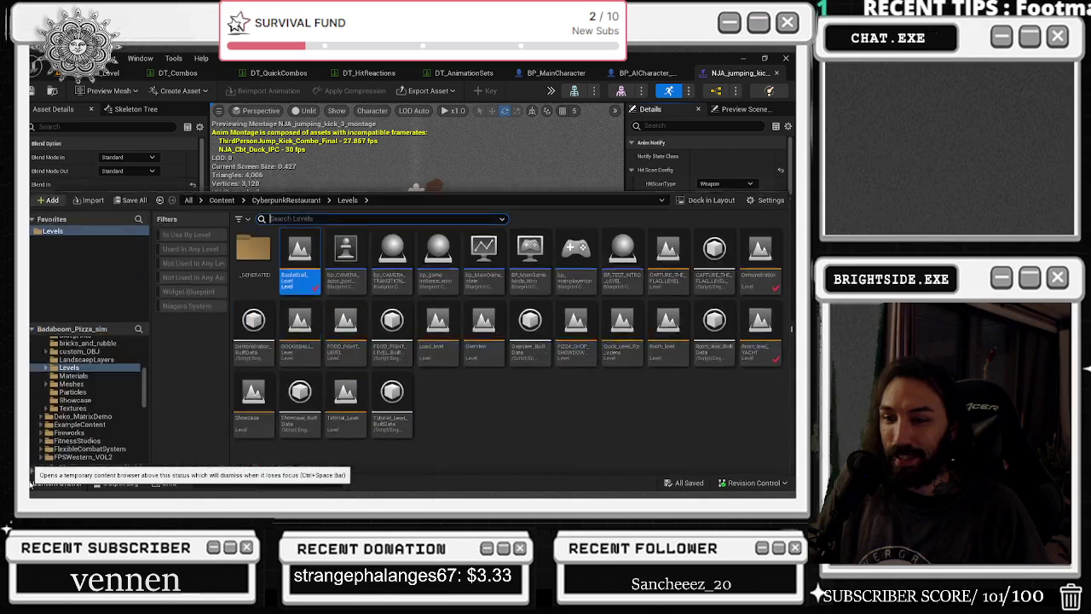
left_click(333, 161)
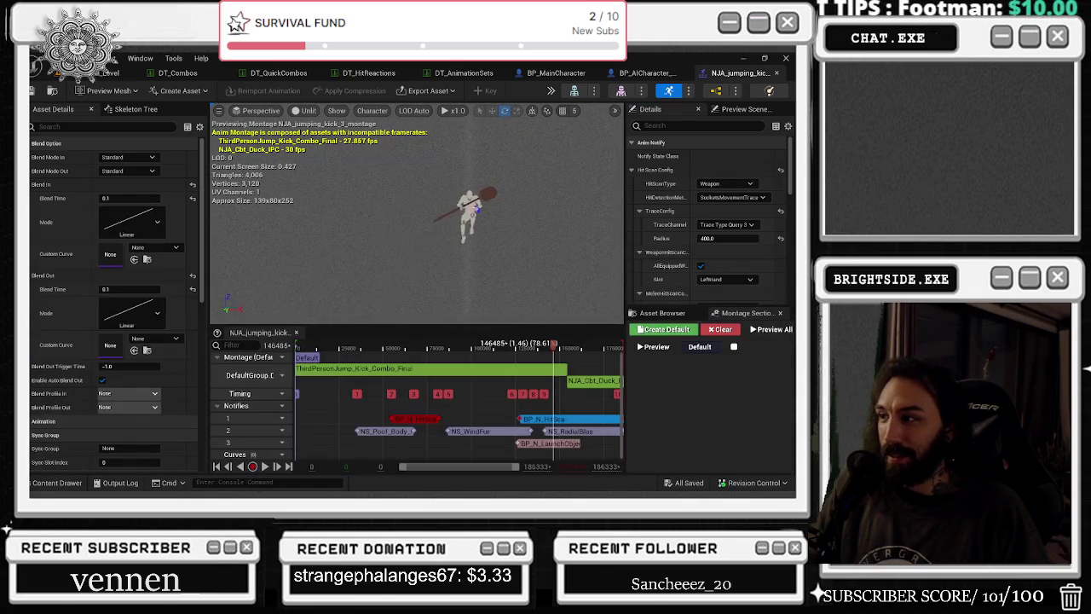
- Set this hit-scan notify's Radius to 60 and its Damage to 5
scroll(682, 195, "down", 5)
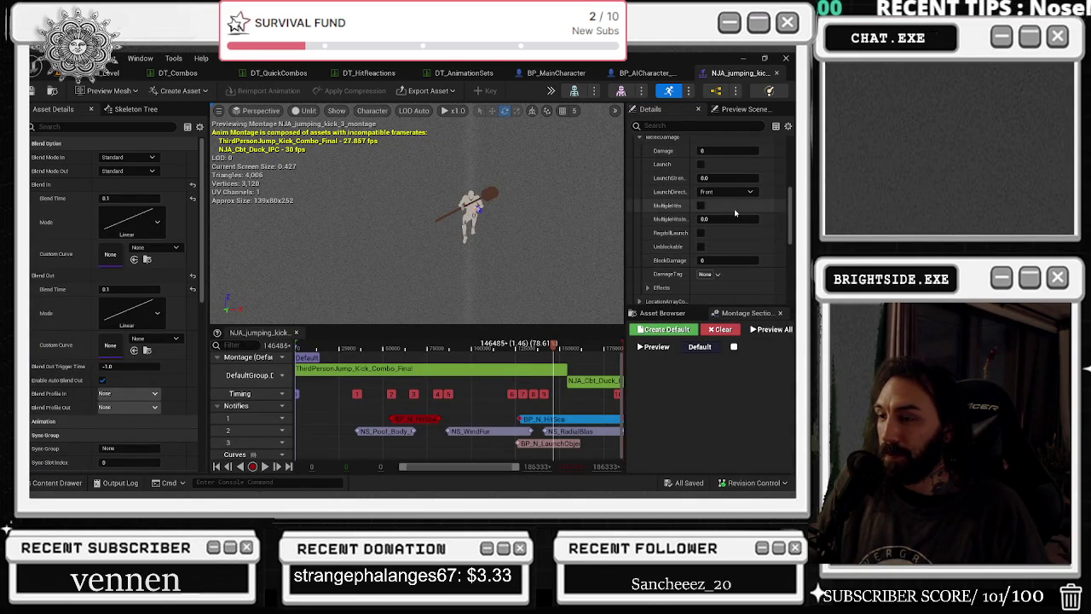
scroll(704, 241, "up", 6)
left_click(726, 190)
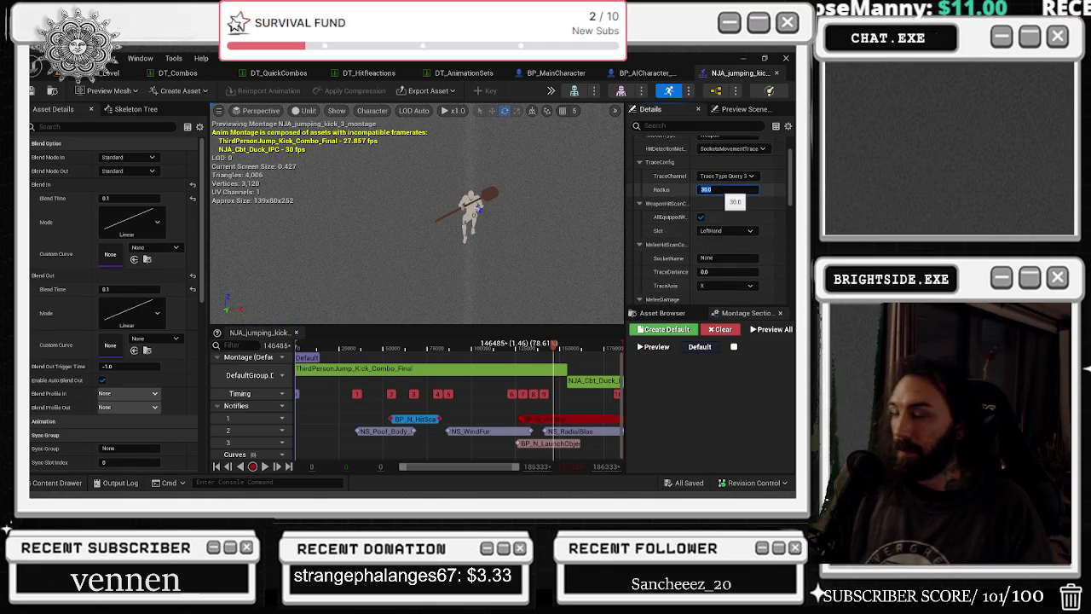
type("60")
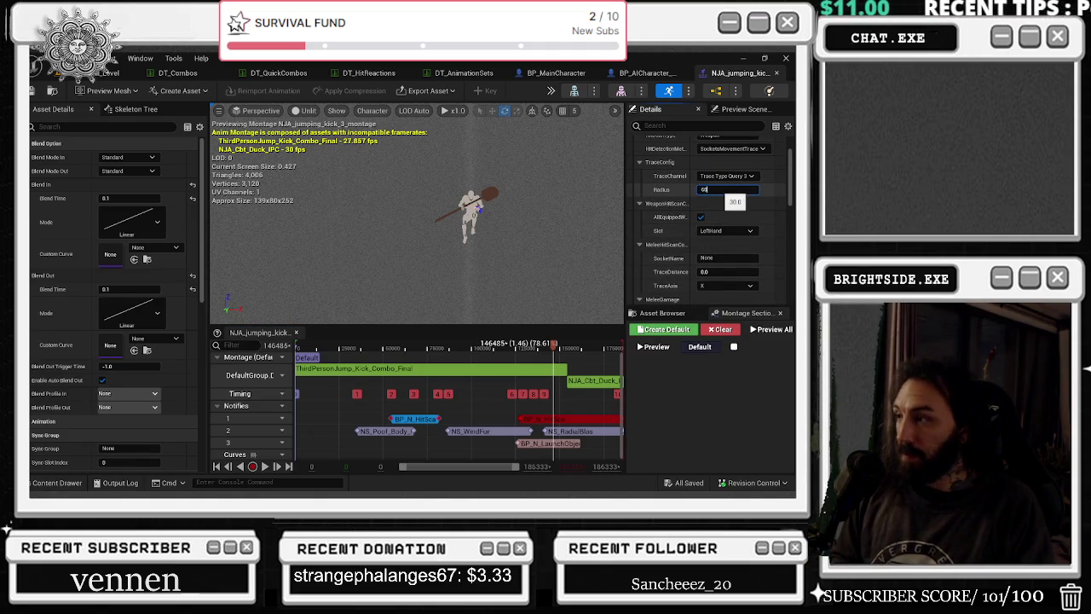
key("Return")
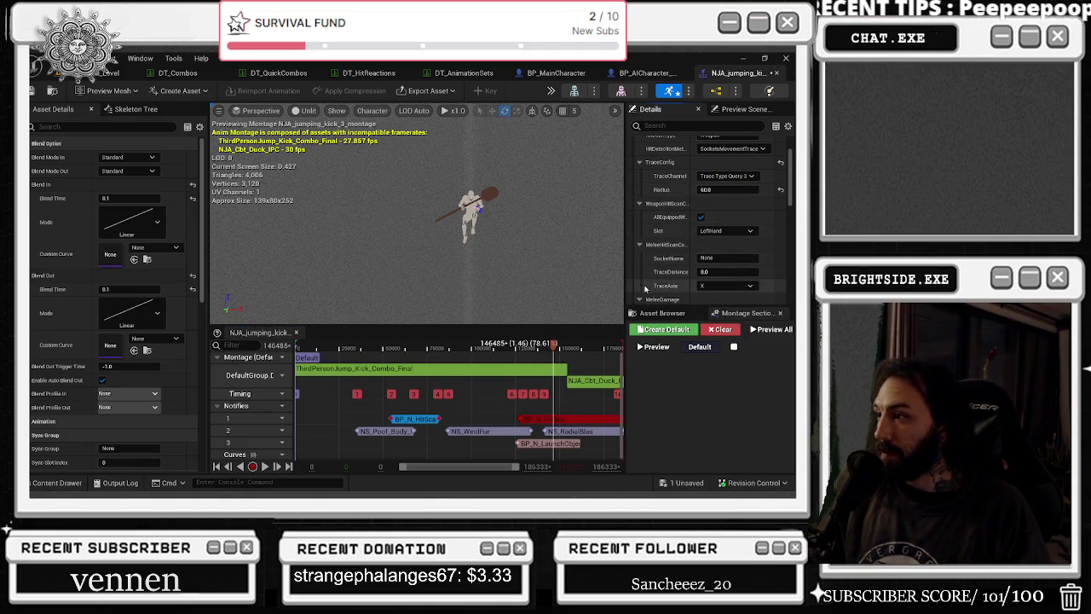
scroll(648, 289, "down", 3)
left_click(729, 232)
type("5")
key("Return")
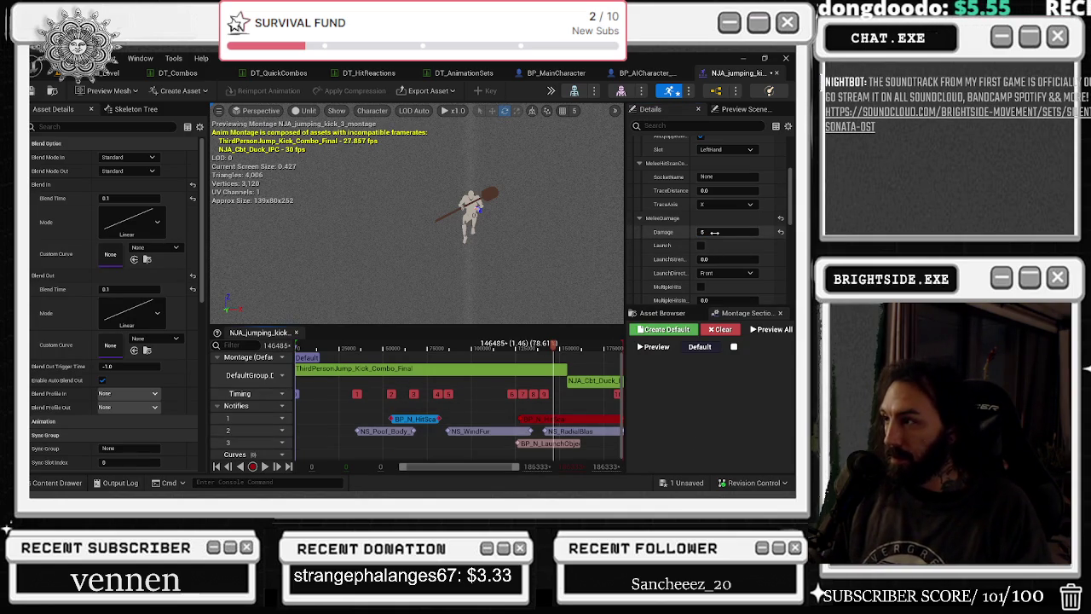
- Give the other hit-scan notify Damage 40, save the montage, and return to the level
left_click(415, 419)
left_click(729, 232)
type("40")
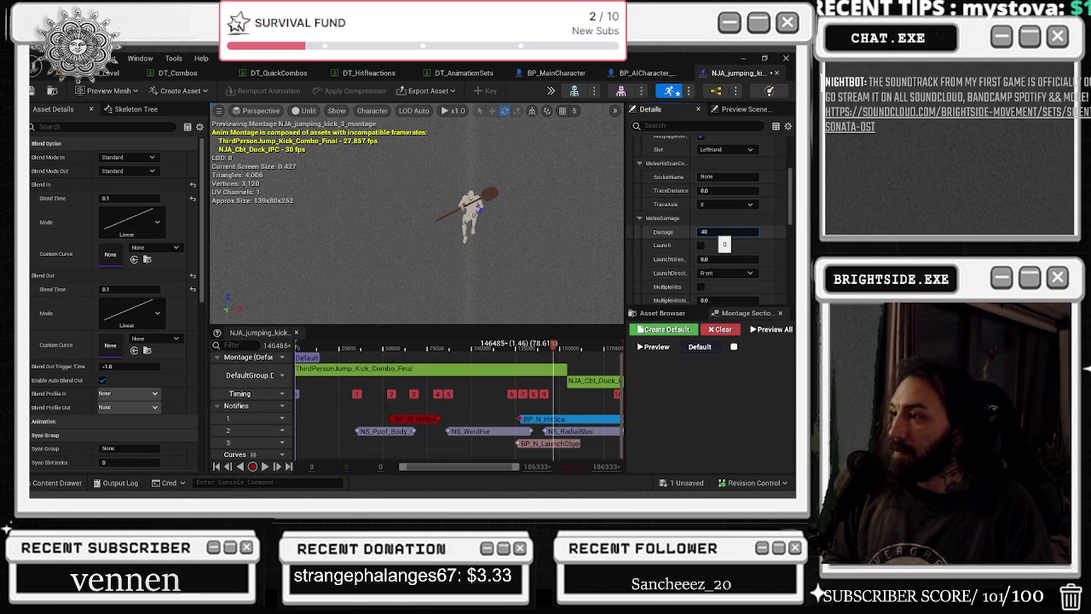
key("Return")
left_click(682, 483)
left_click(480, 390)
left_click(109, 73)
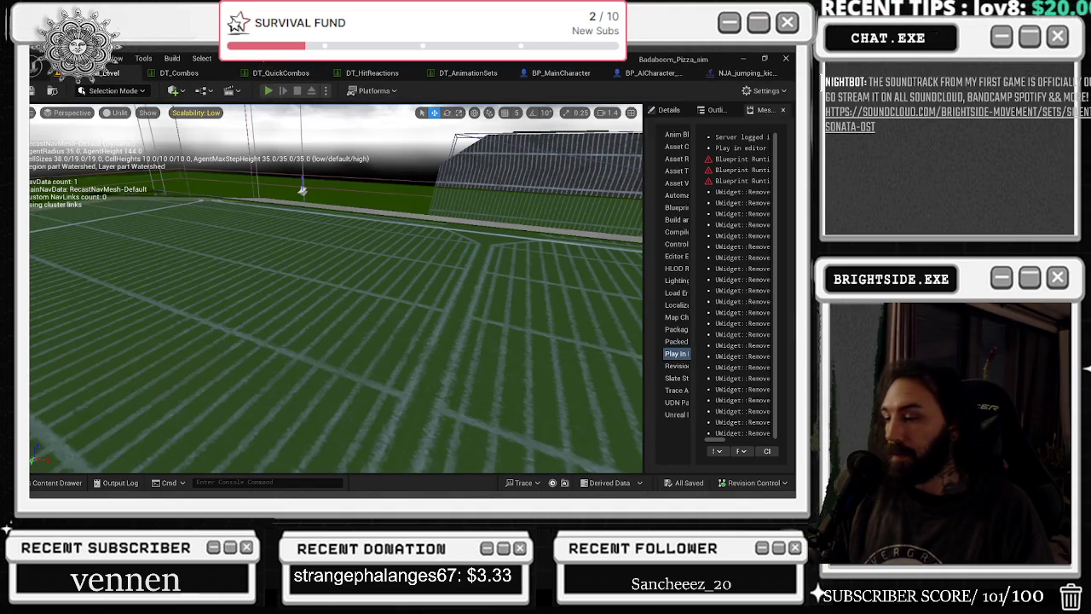
left_click(267, 91)
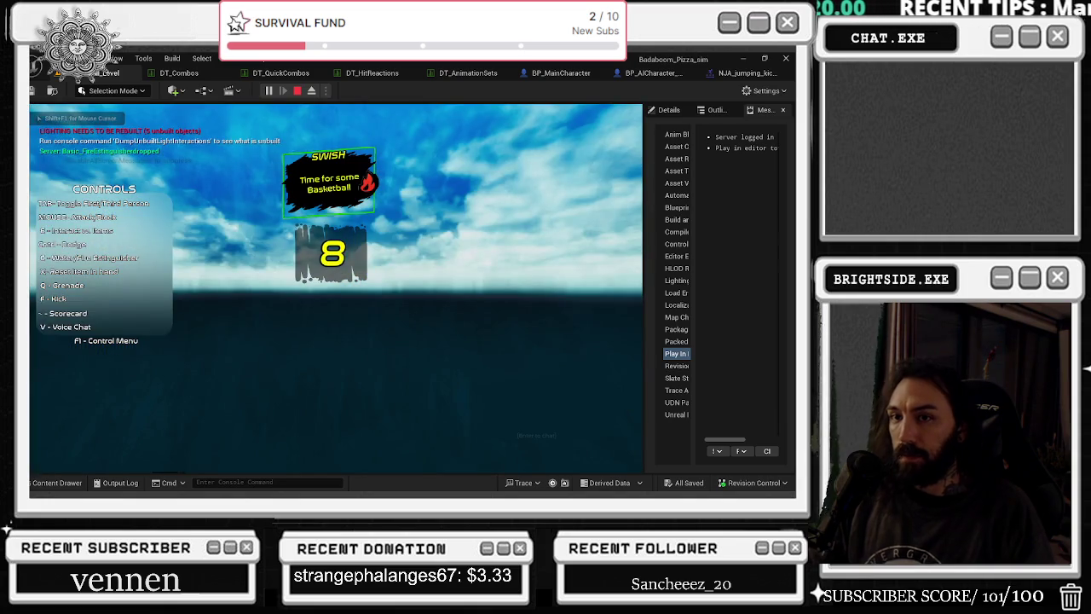
key("Tab")
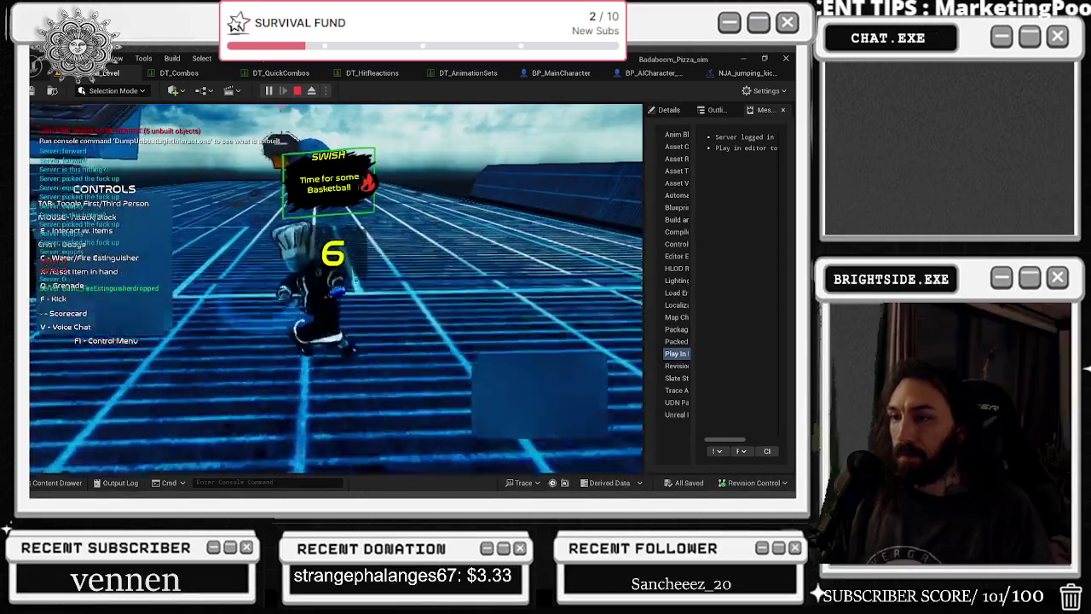
key("w")
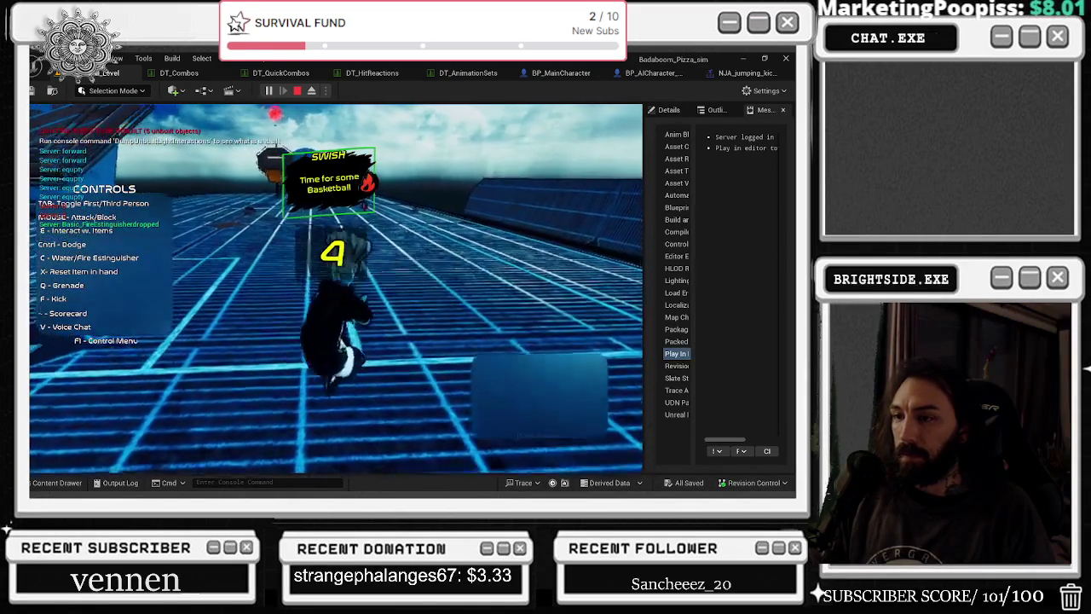
key("s")
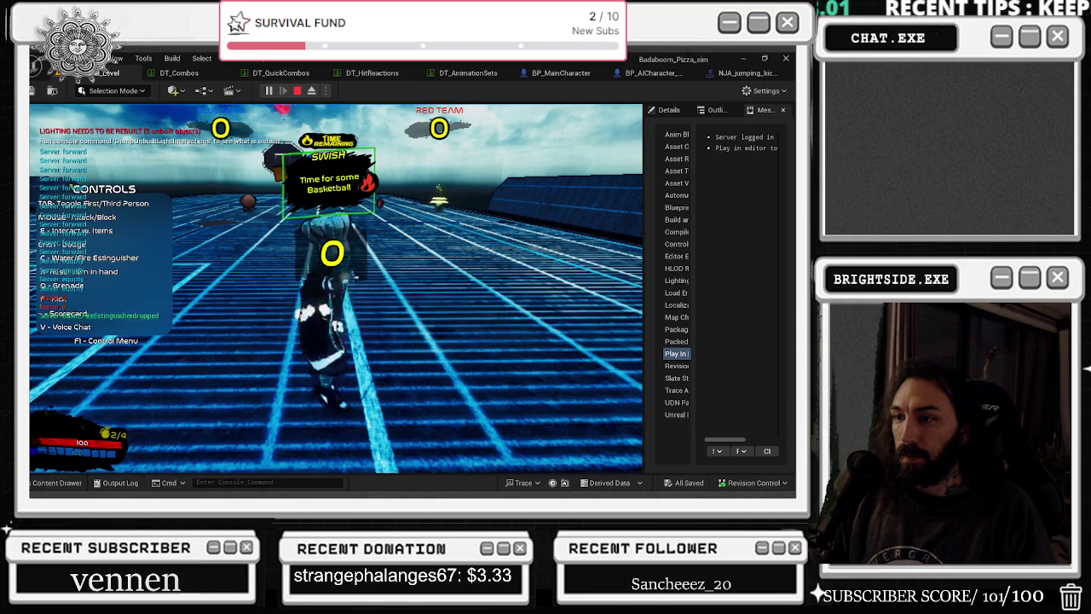
key("e")
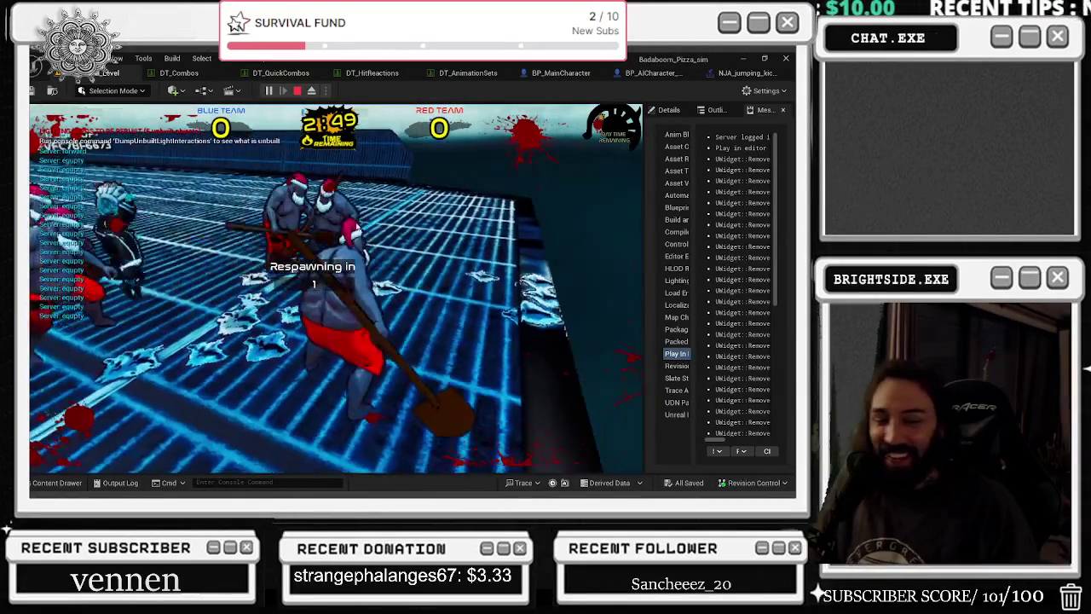
key("Escape")
left_click(193, 75)
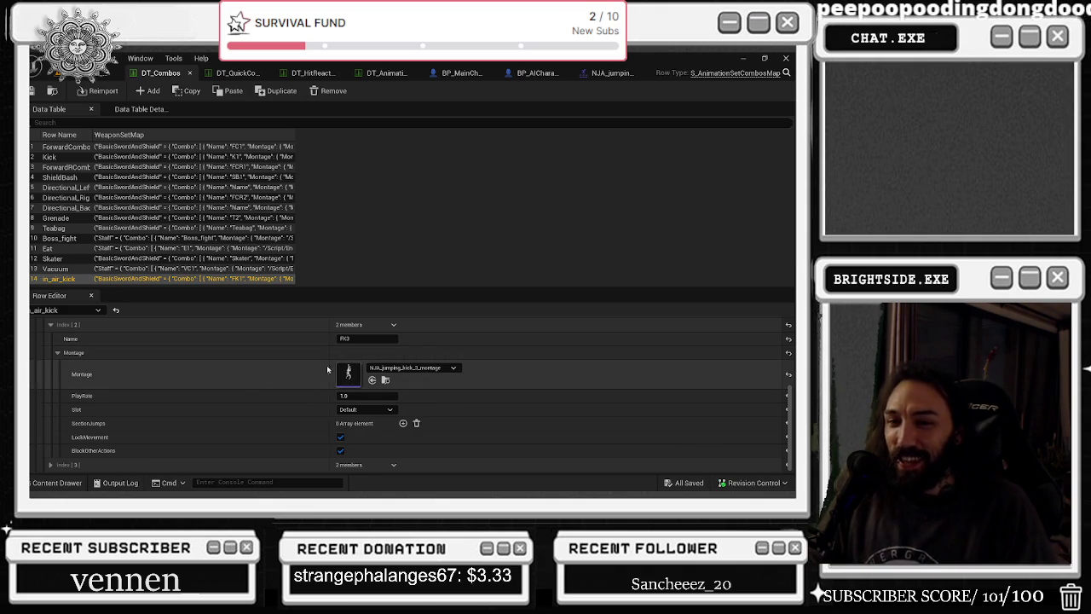
- Select the ForwardCombo row and expand its Extinguisher combo entries FC3 and FC4
left_click(50, 464)
scroll(200, 409, "down", 3)
scroll(359, 394, "down", 5)
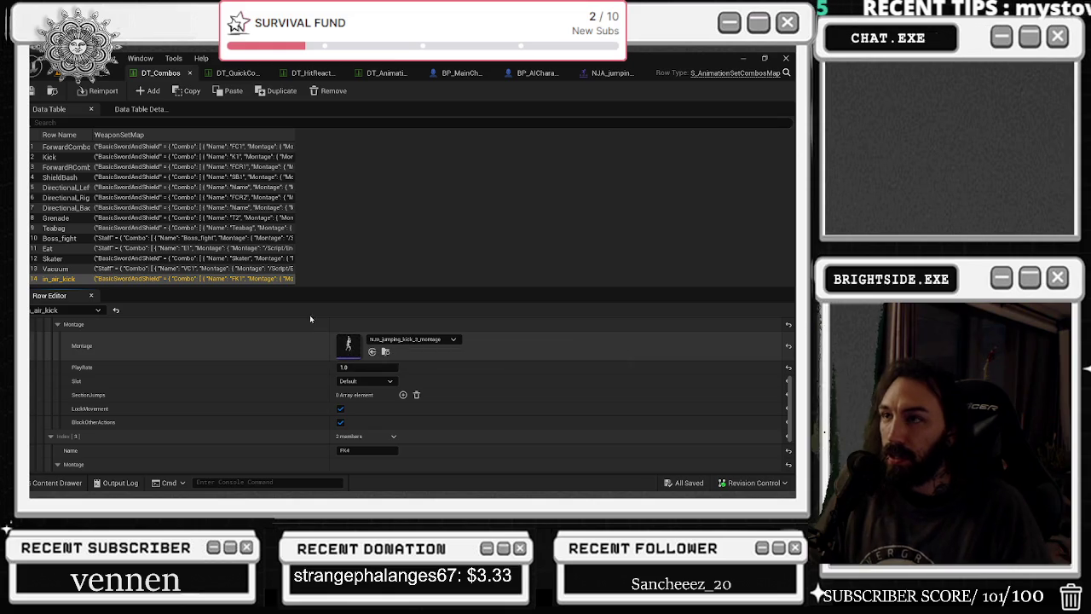
left_click(75, 146)
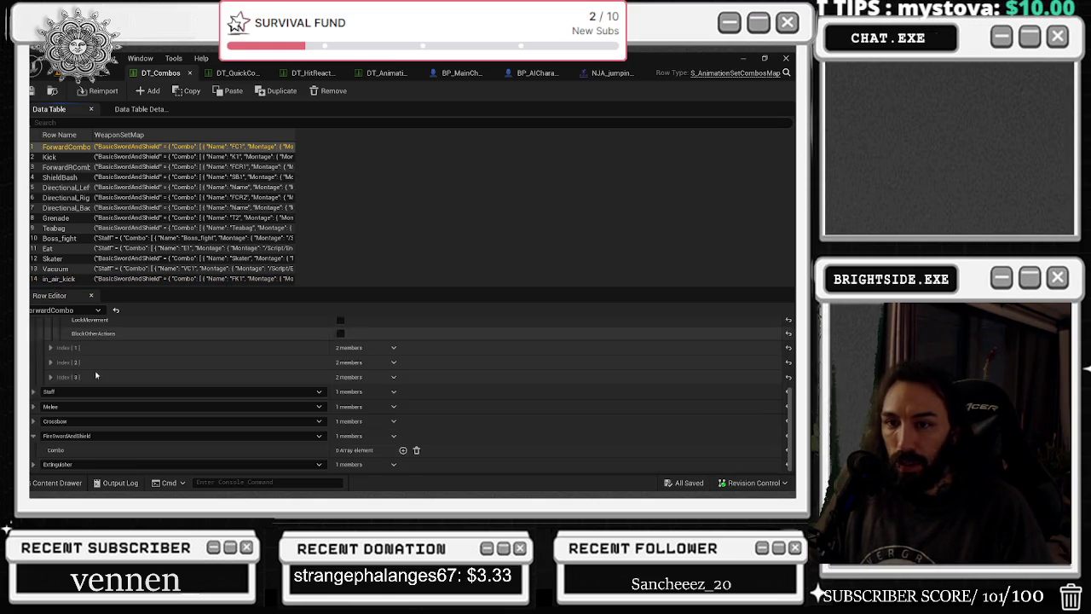
left_click(33, 465)
left_click(42, 464)
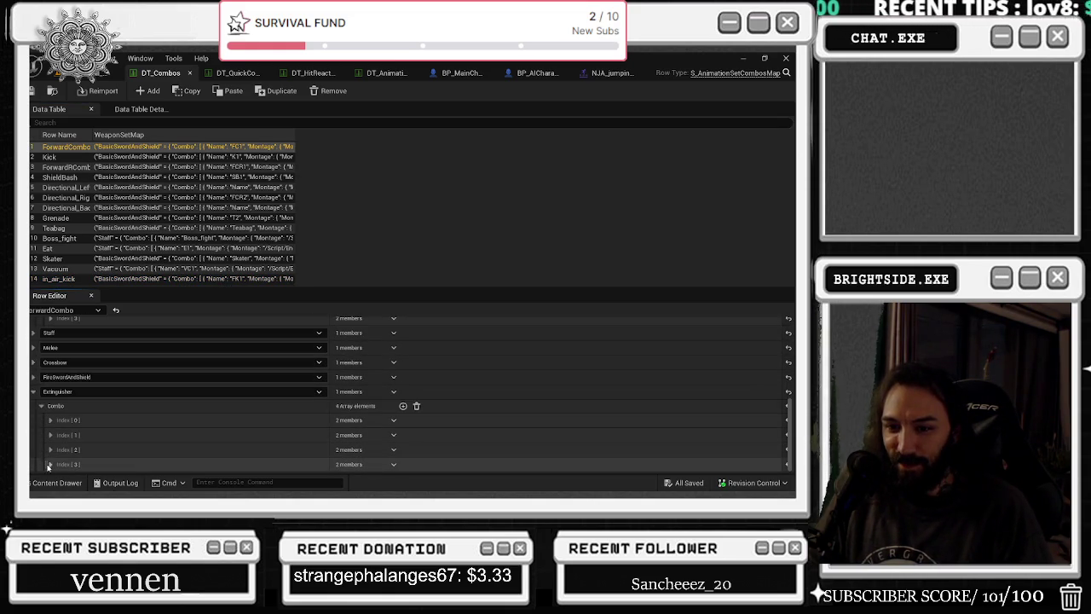
left_click(51, 464)
left_click(51, 449)
scroll(52, 464, "down", 2)
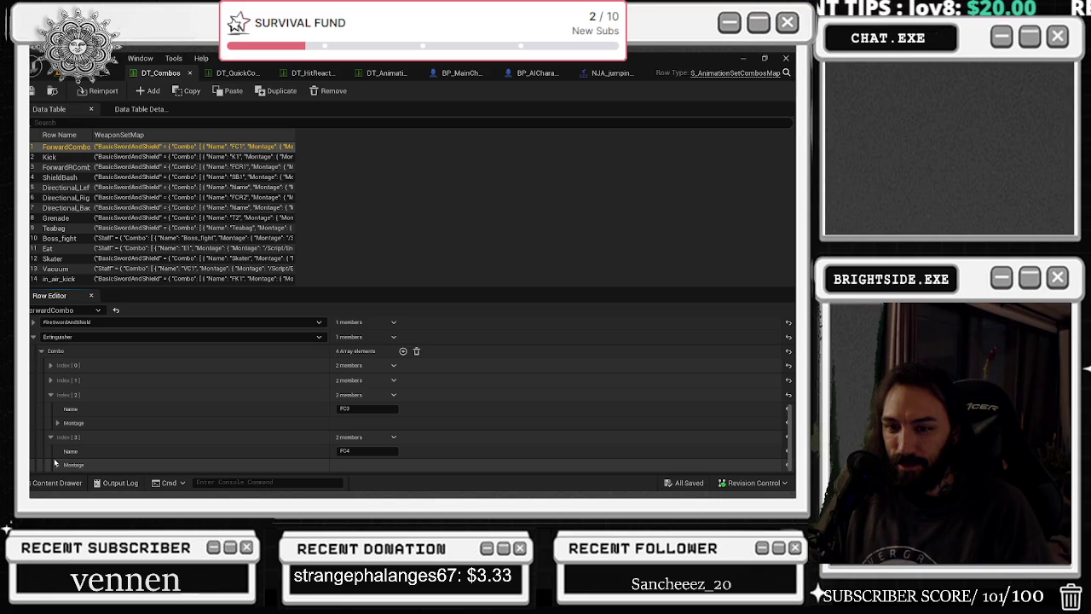
- Show the montage settings of ForwardCombo's FC4 and FC3 entries
left_click(58, 465)
scroll(77, 452, "down", 4)
scroll(78, 443, "up", 3)
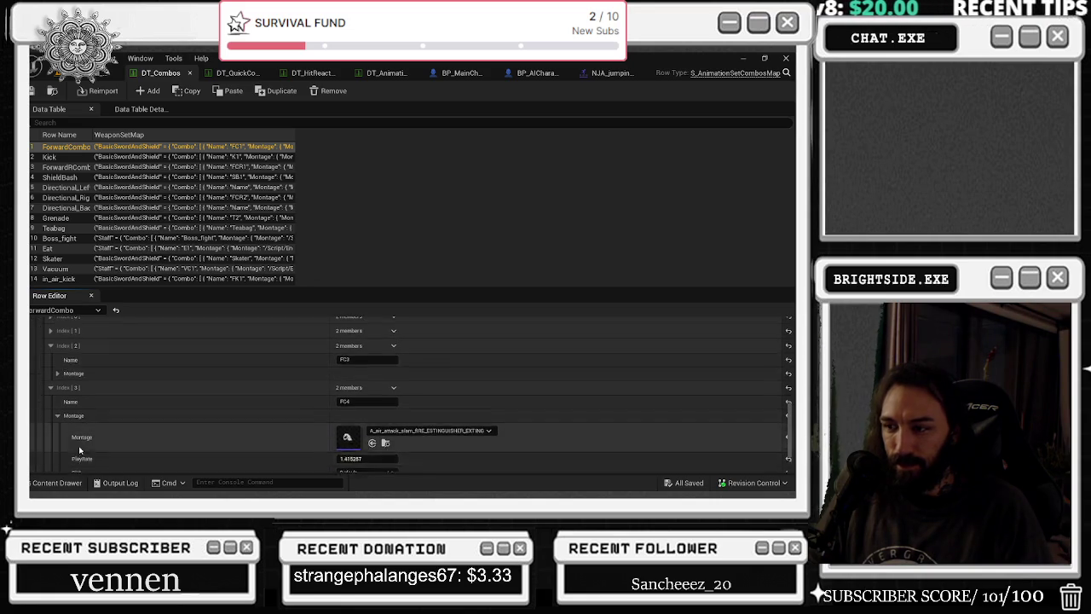
left_click(76, 406)
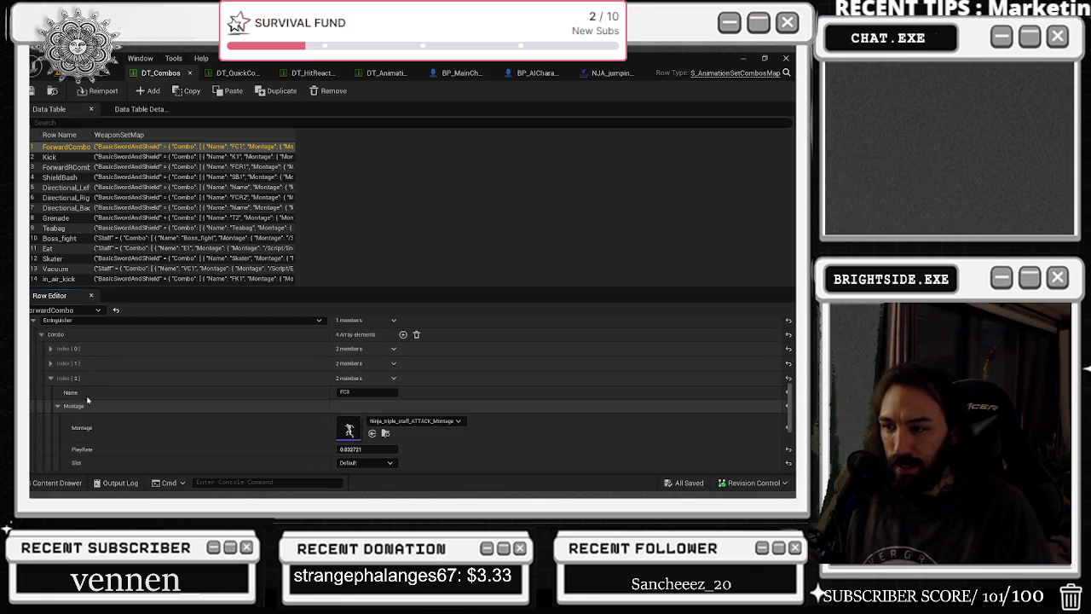
scroll(145, 370, "down", 6)
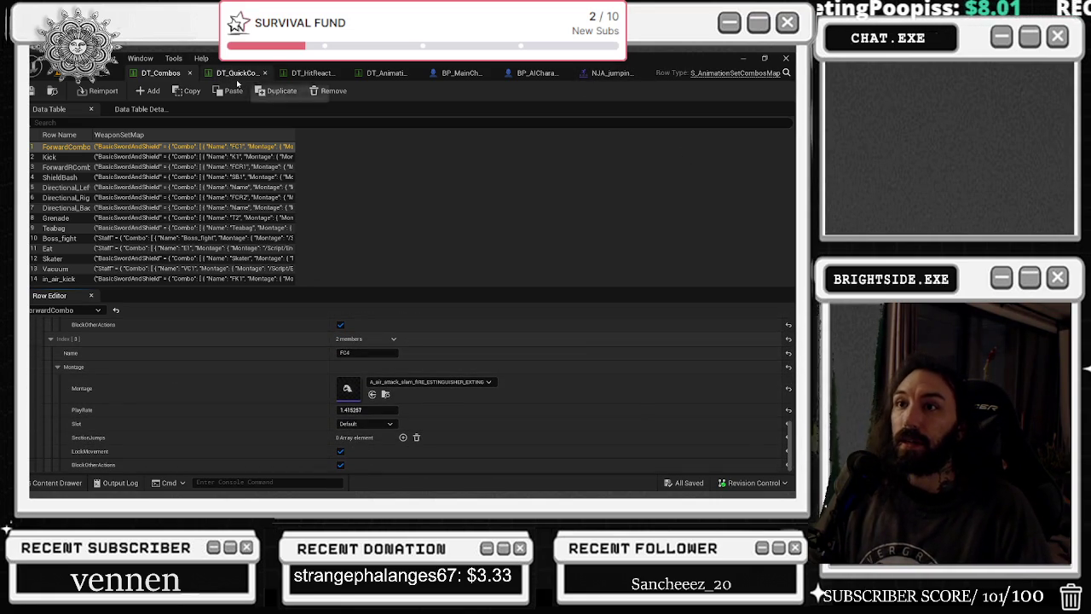
- Expand in_air_kick's FK4 and FK3 entries and open FK3's NJA_jumping_kick_3_montage
left_click(63, 279)
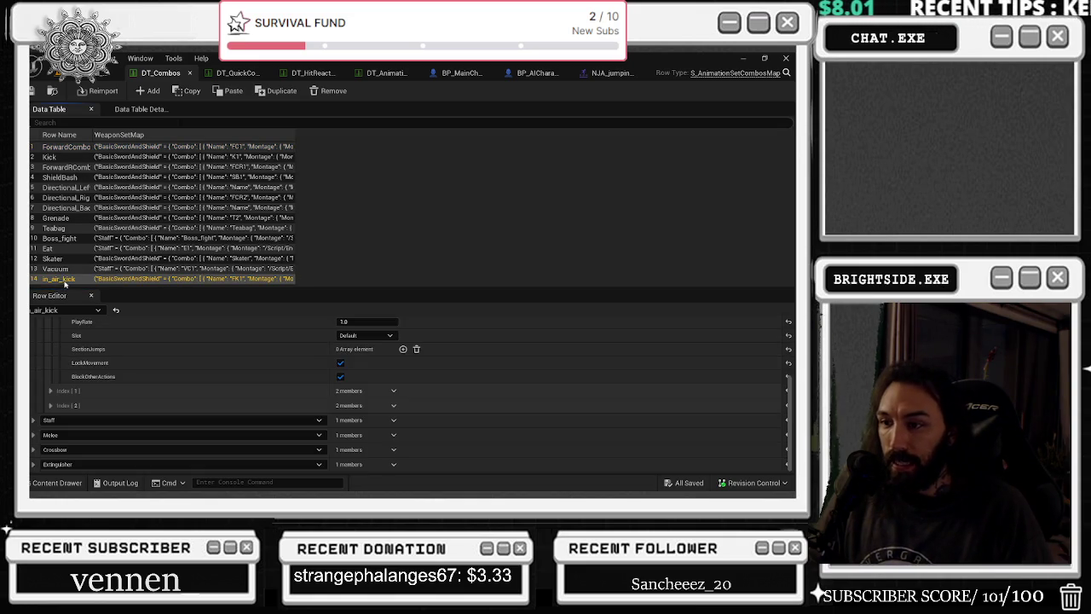
left_click(33, 464)
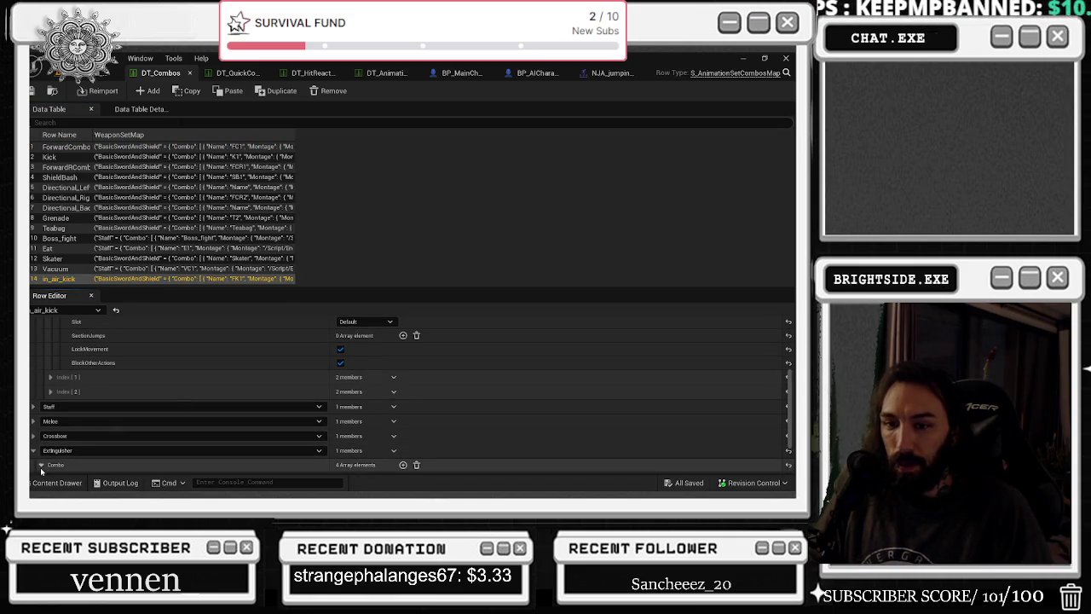
left_click(40, 465)
scroll(47, 465, "down", 3)
left_click(168, 435)
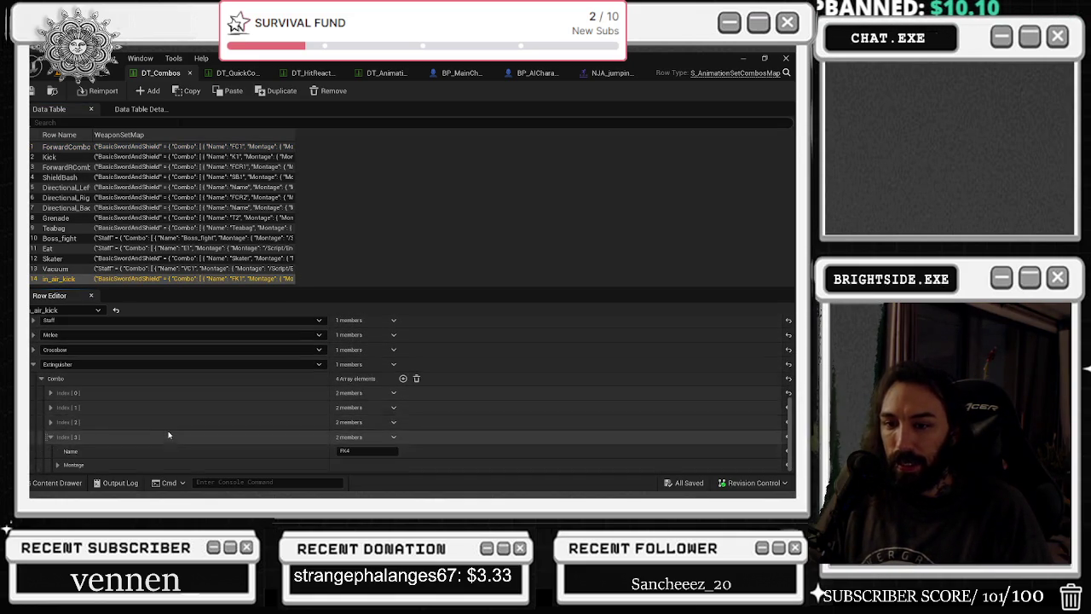
left_click(51, 422)
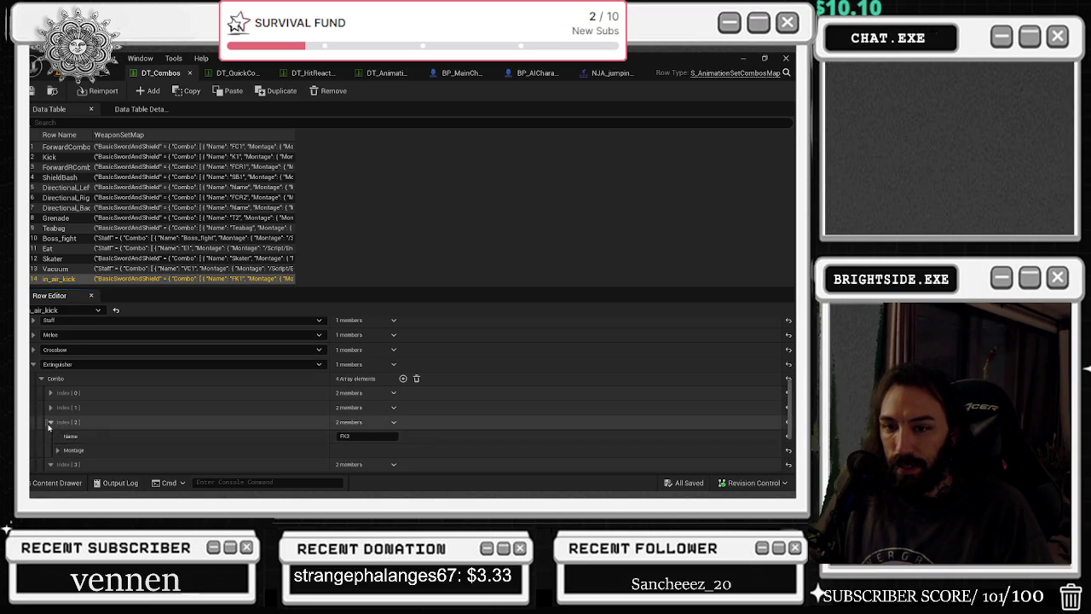
left_click(57, 449)
scroll(171, 409, "down", 2)
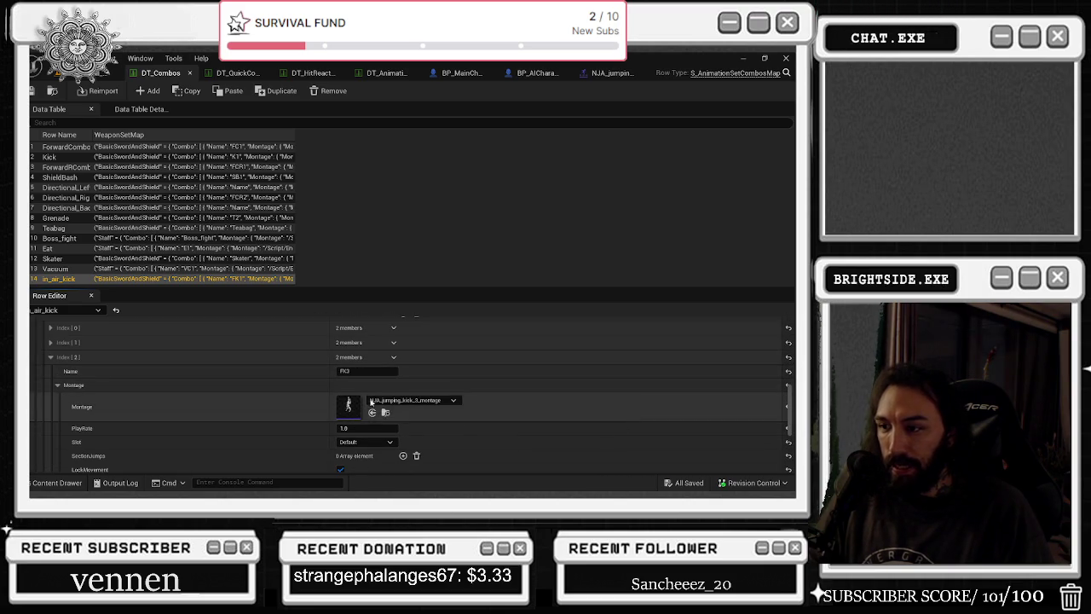
double_click(350, 405)
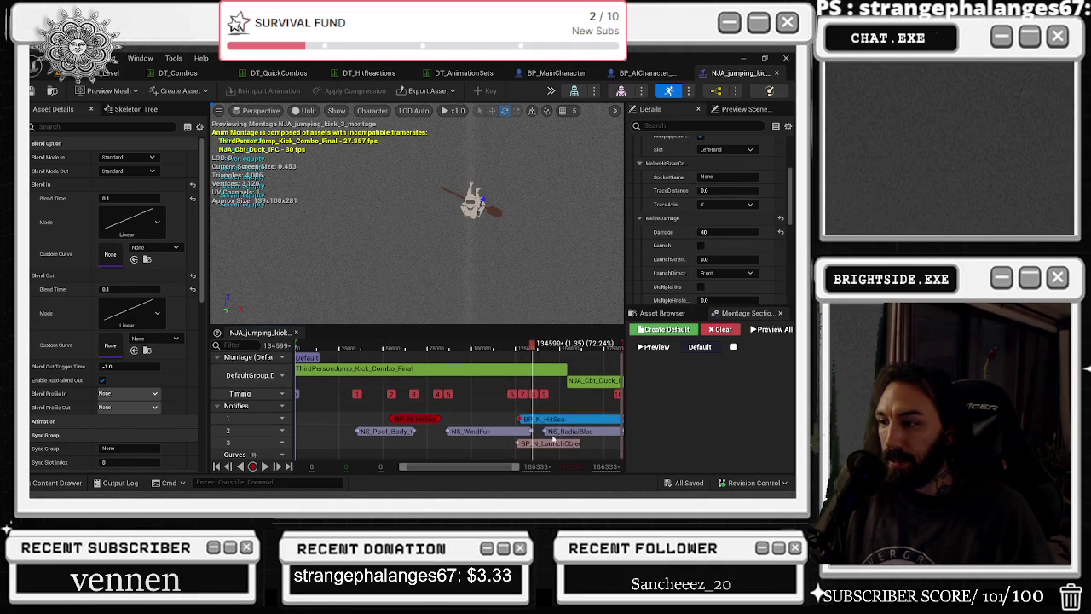
- Inspect the BP_N_LaunchObject and hit-scan notifies, then widen the preview and timeline area
left_click(547, 444)
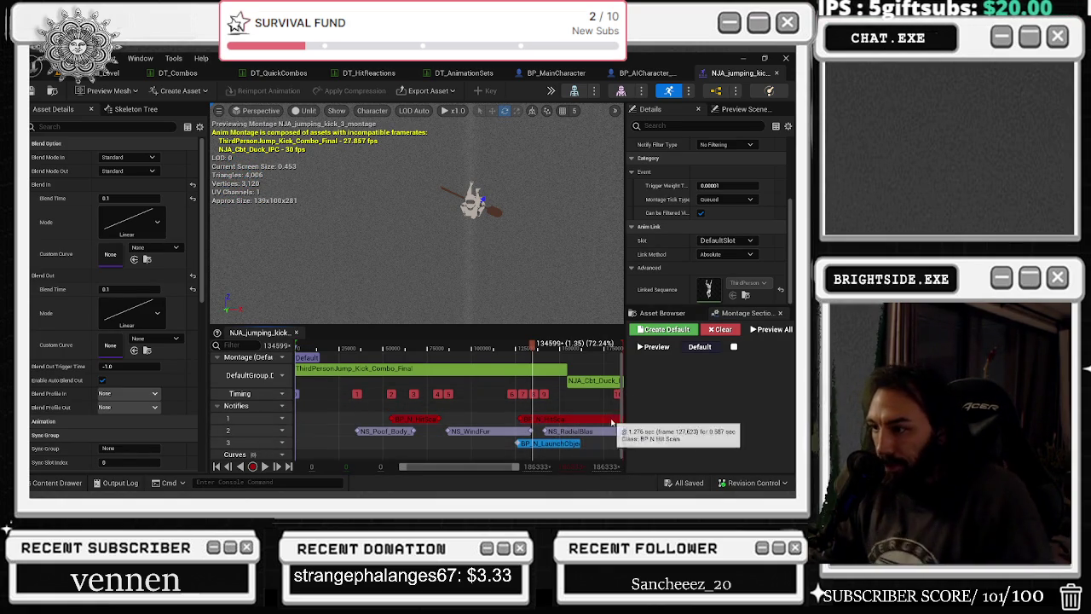
left_click(617, 419)
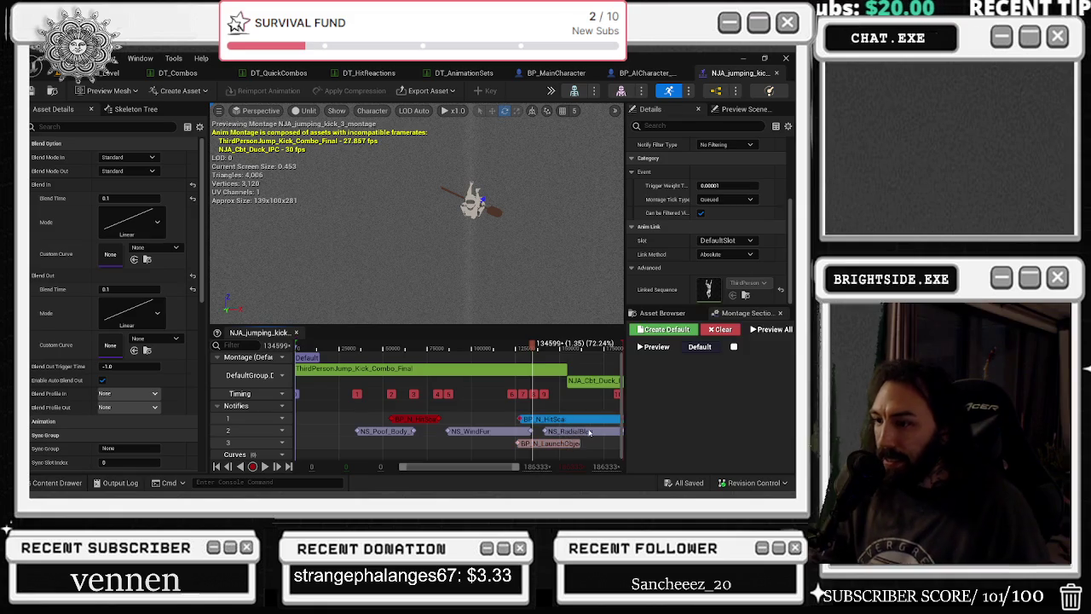
mouse_move(625, 417)
left_mouse_down()
mouse_move(654, 418)
mouse_move(673, 440)
mouse_move(417, 420)
left_mouse_up()
- Play the montage preview and open its source animation ThirdPersonJump_Kick_Combo_Final
key("space")
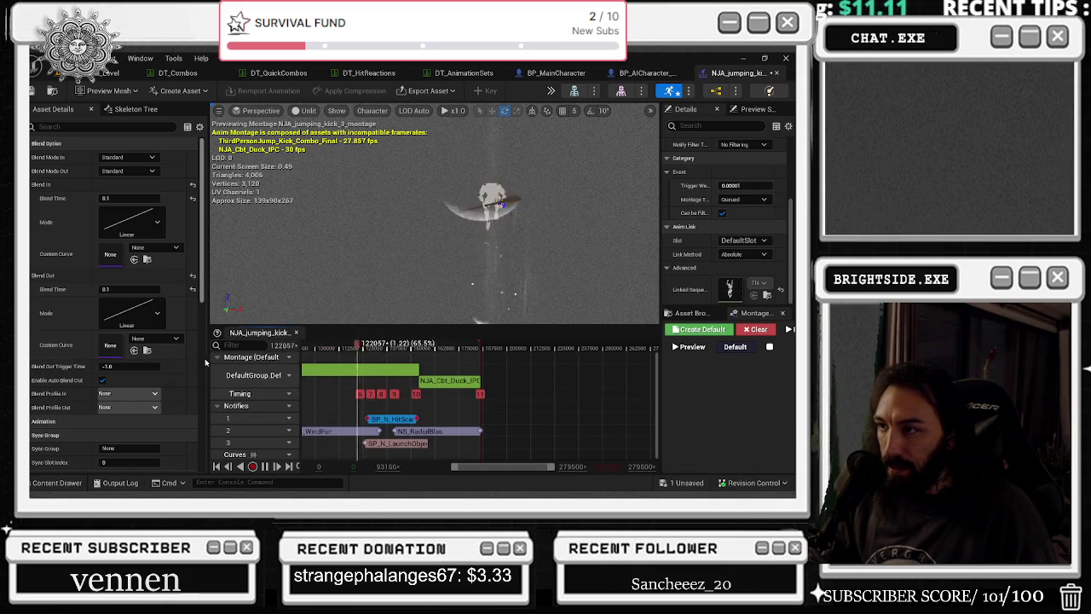
left_click(355, 368)
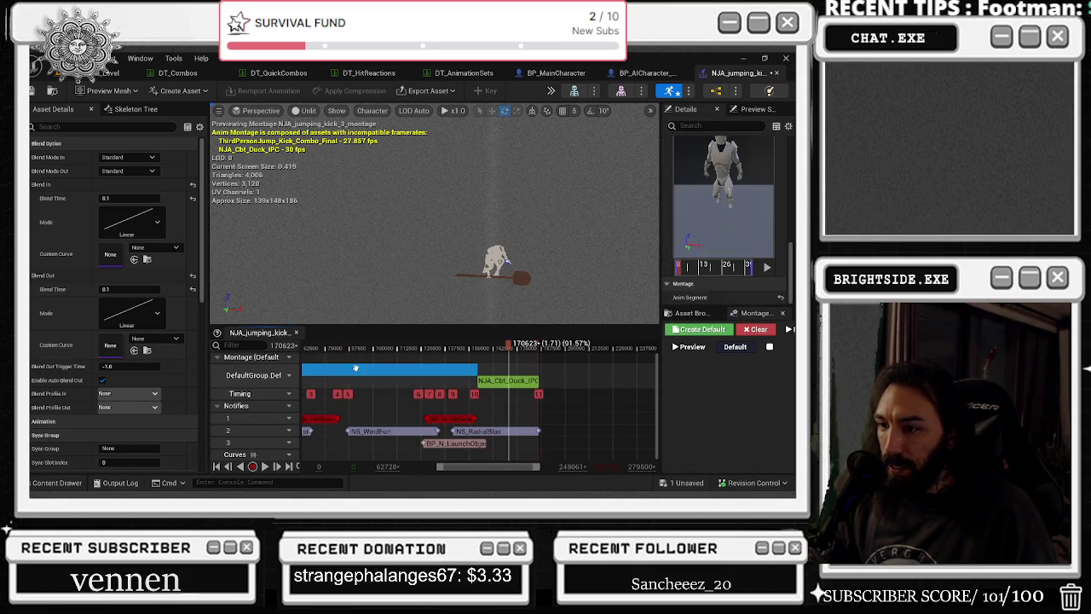
right_click(357, 371)
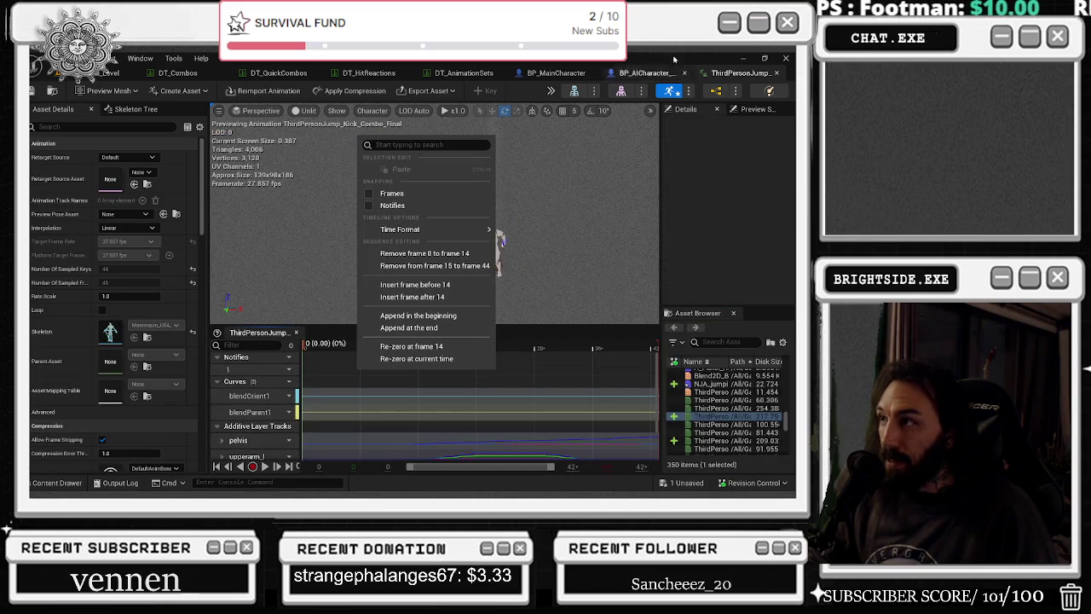
- Go back through DT_Combos and reopen NJA_jumping_kick_3_montage
left_click(486, 230)
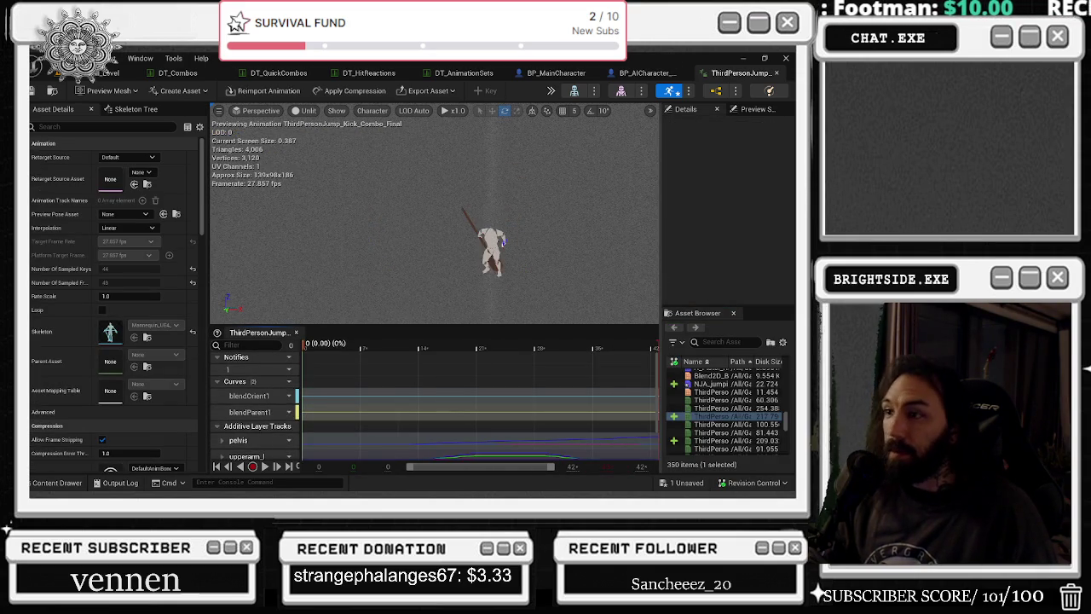
left_click(187, 75)
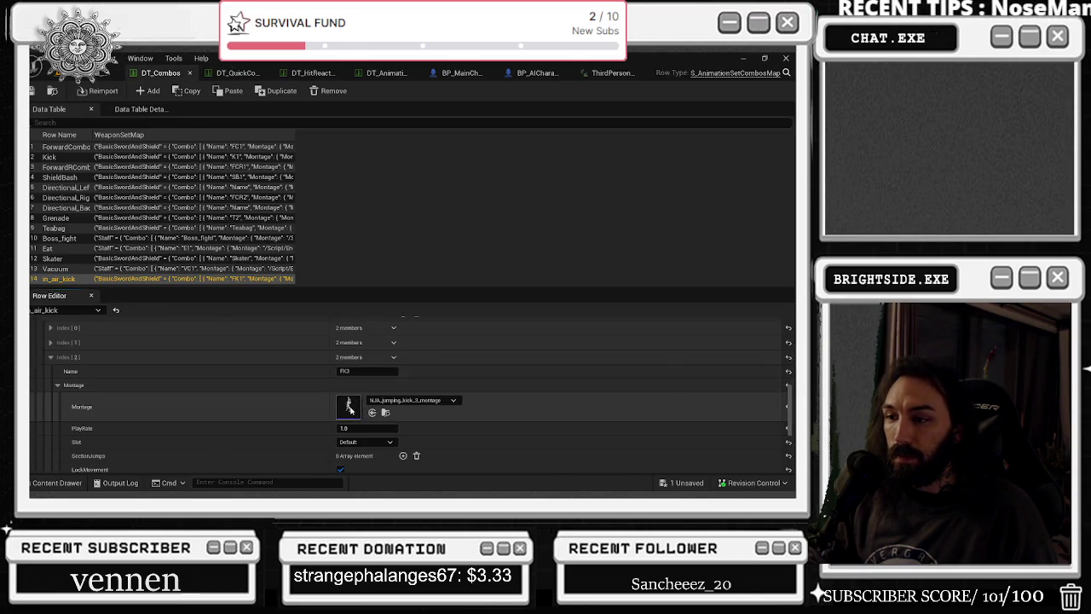
double_click(362, 392)
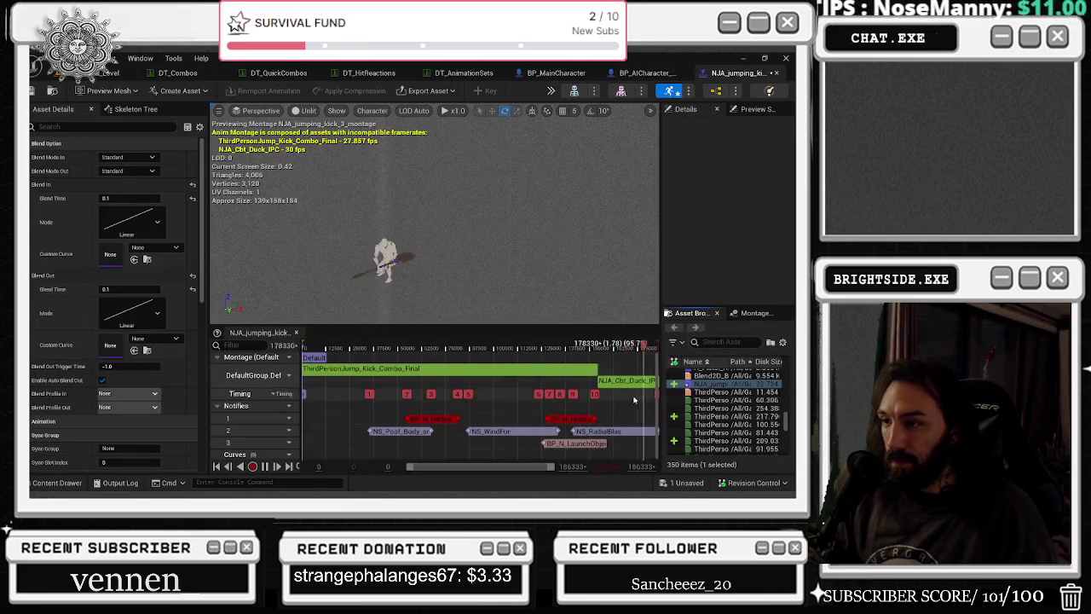
- Delete the BP_N_HitScan notify from track 1 and launch Play in Editor with Alt+P
left_click(433, 417)
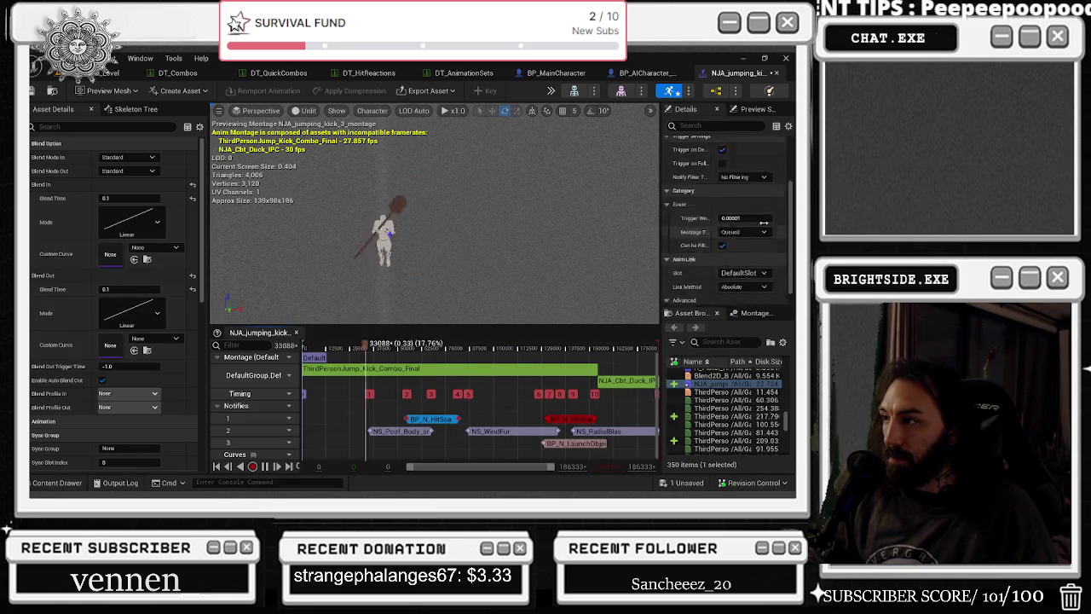
scroll(760, 230, "down", 3)
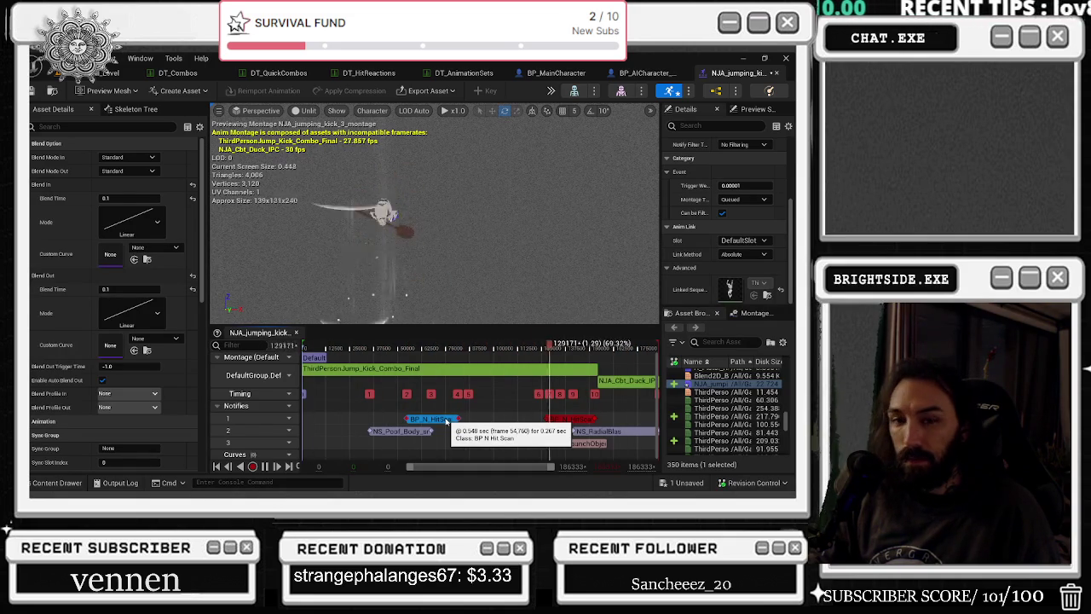
key("Delete")
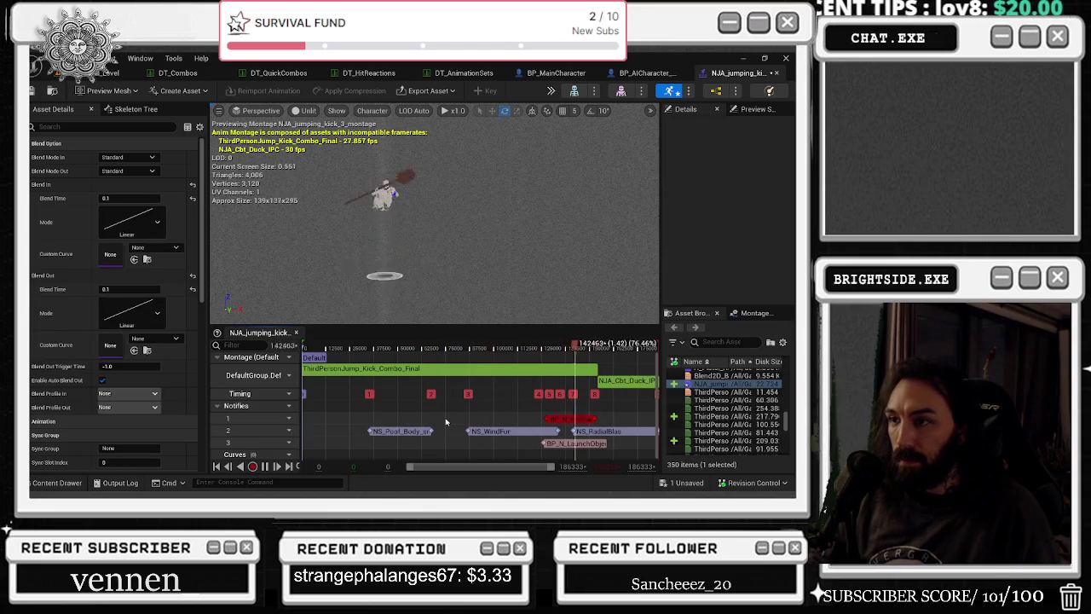
key("alt+p")
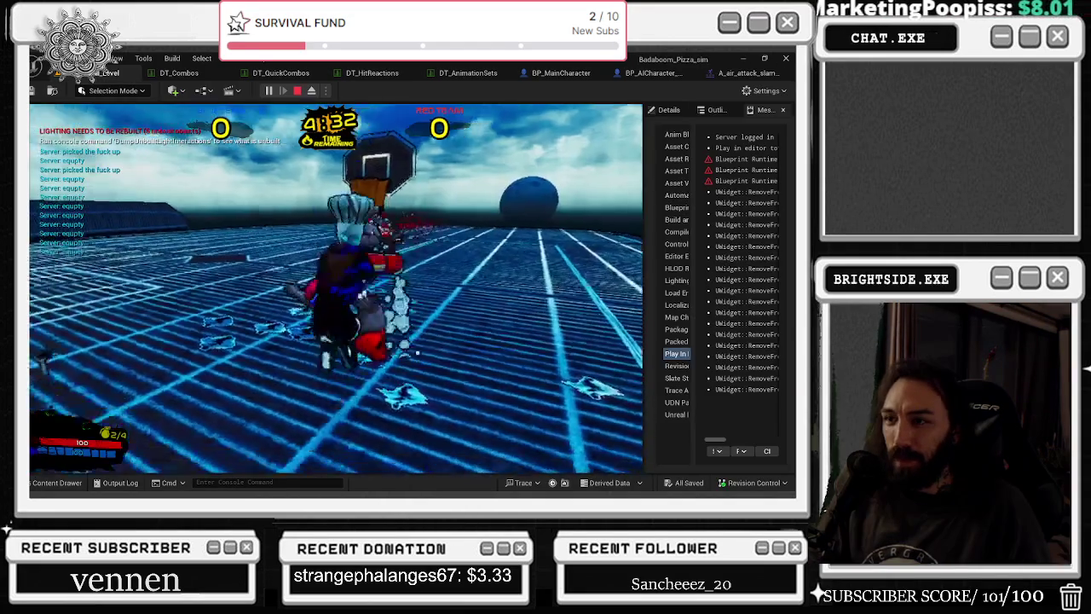
- Run the character at the red-team enemies and attack to test the combo
key("w")
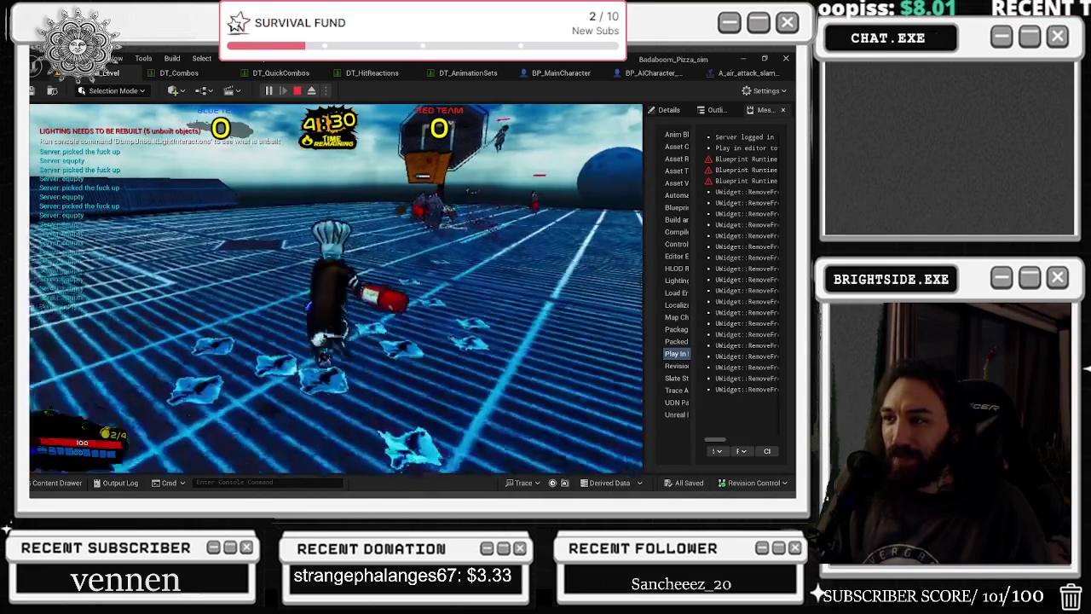
key("w")
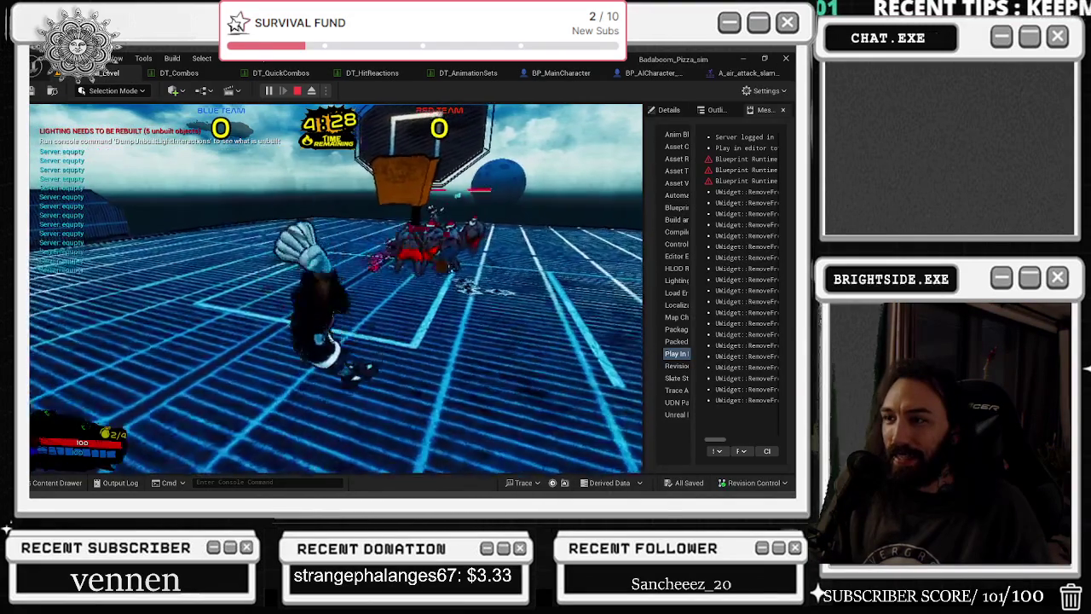
key("w")
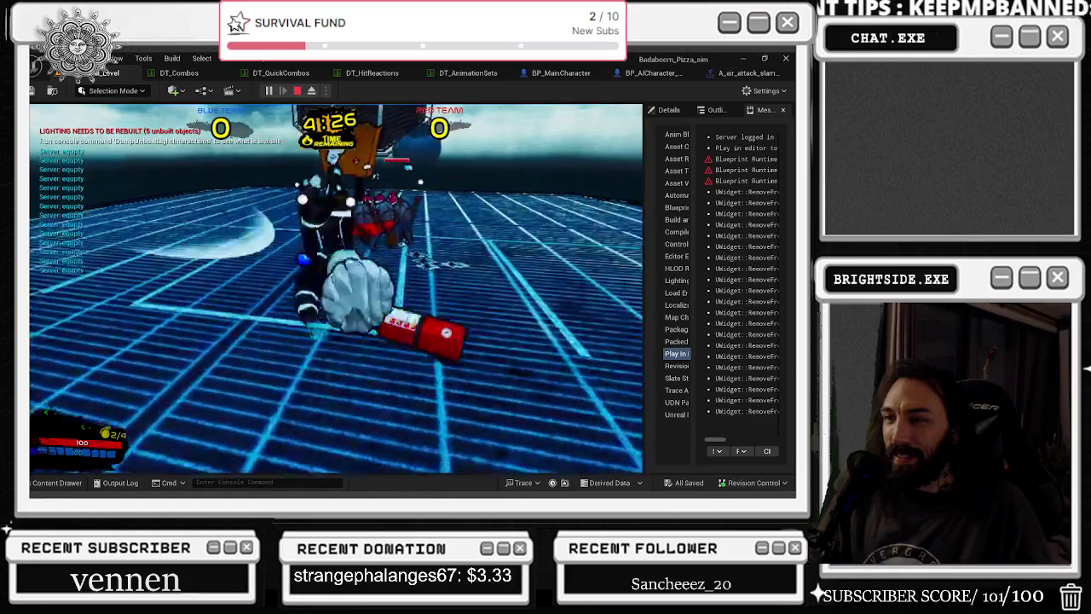
key("w")
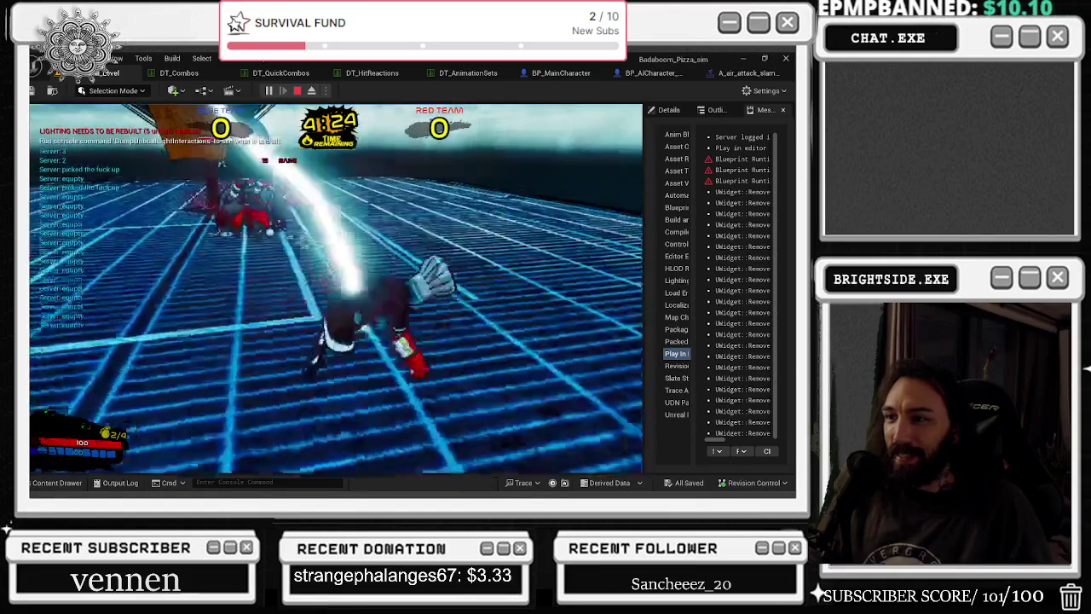
key("s")
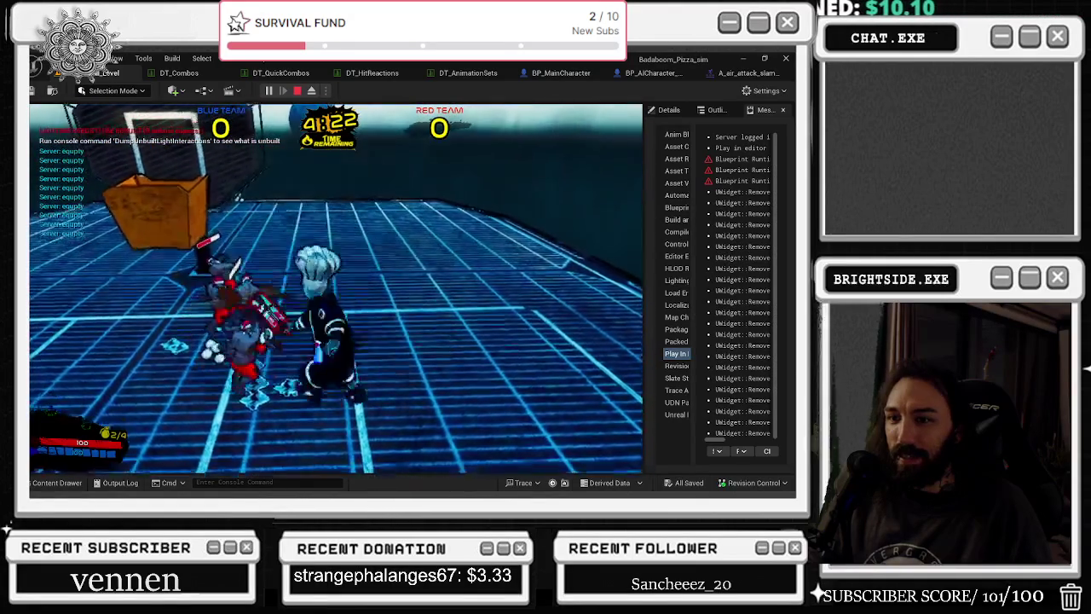
- Make more approaches and slash attacks on the enemies, then end PIE and return to DT_Combos
key("w")
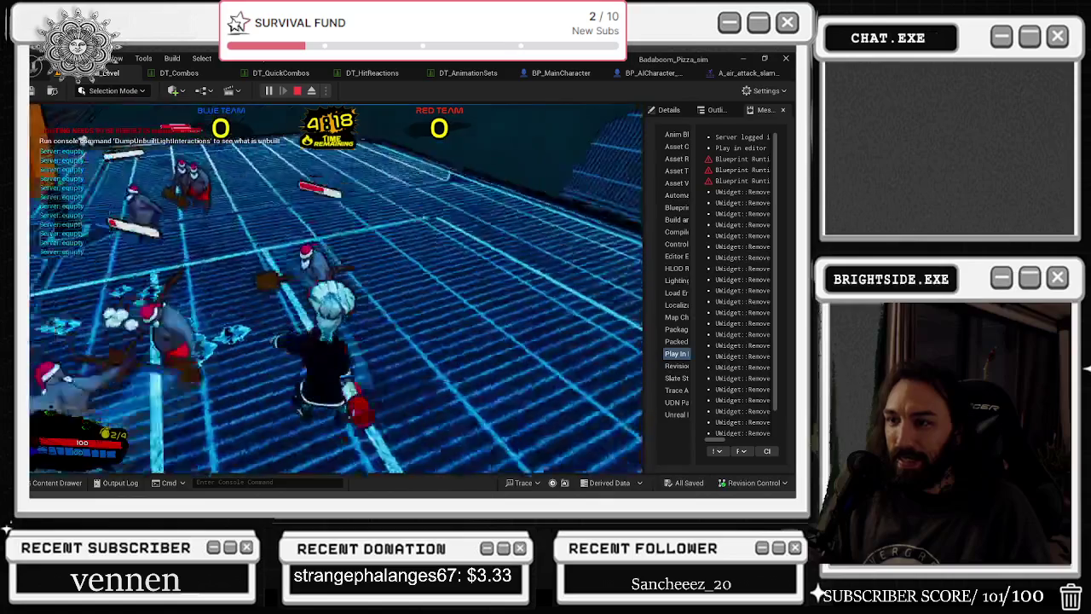
key("w")
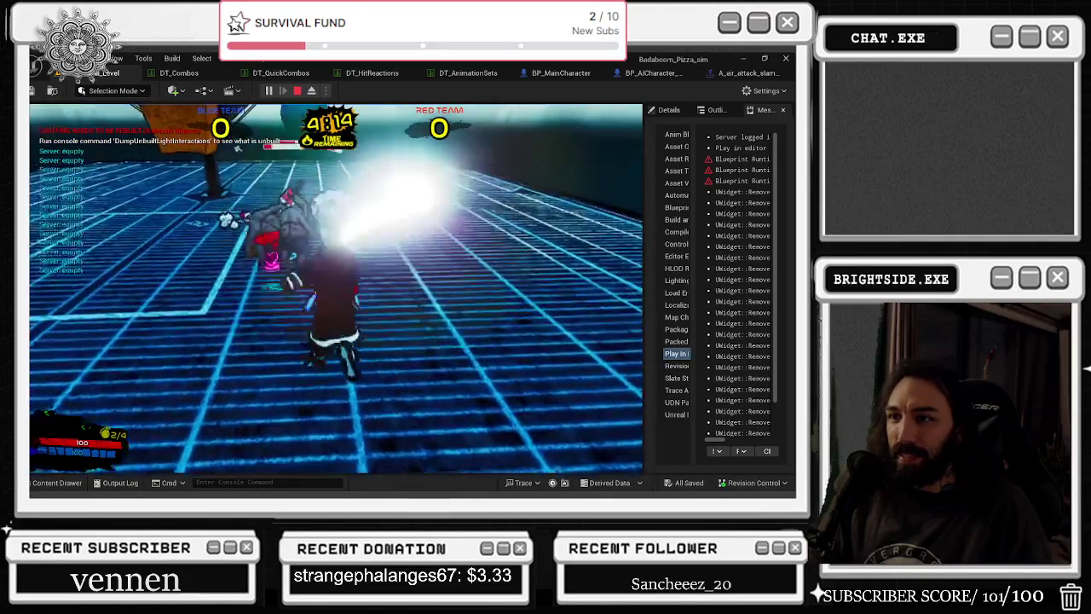
key("w")
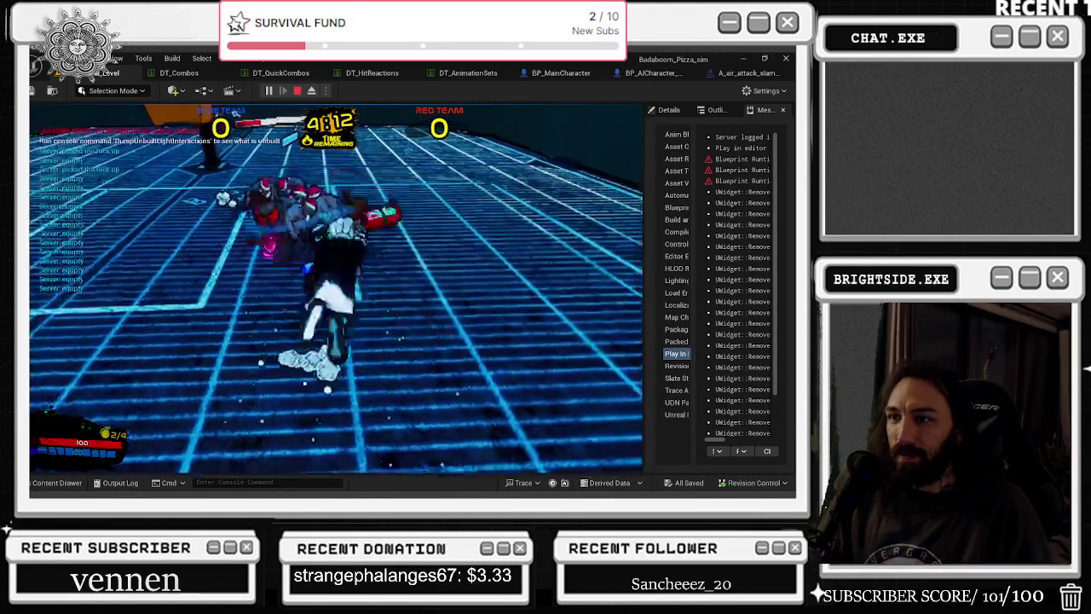
key("w")
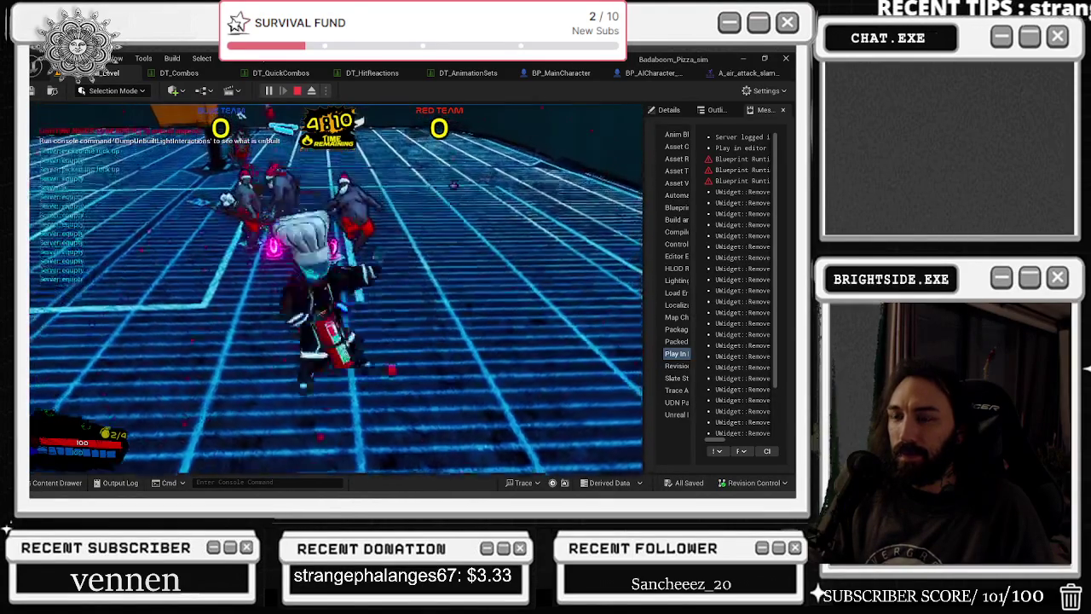
key("w")
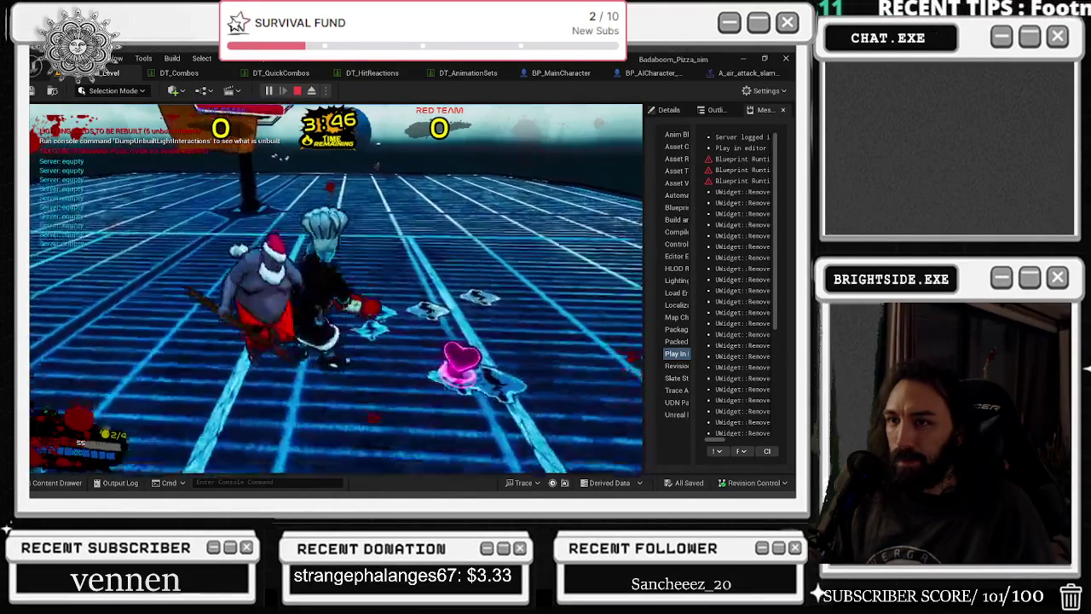
key("Escape")
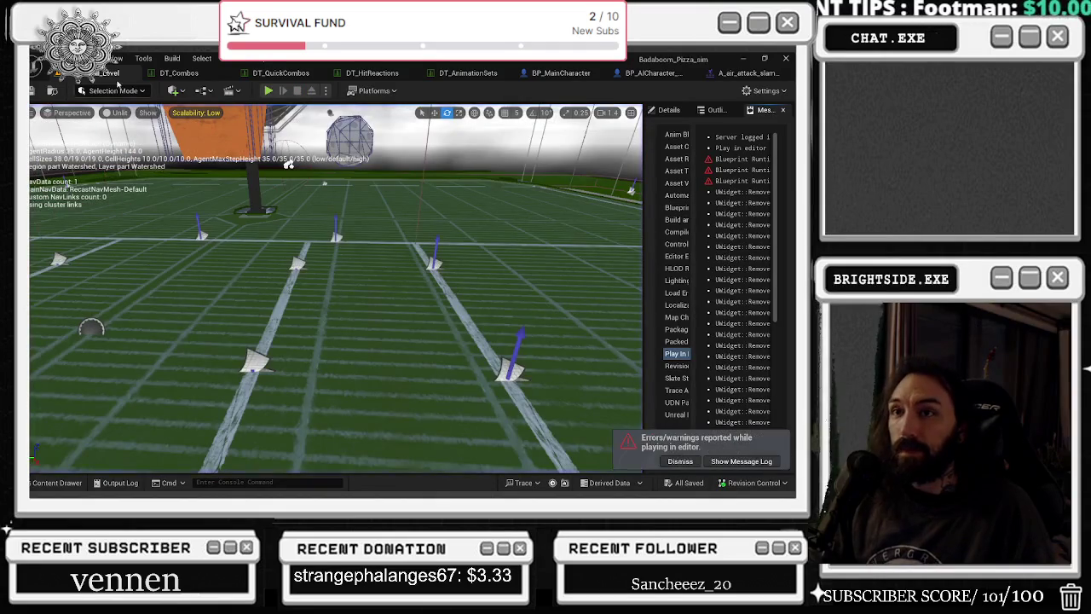
left_click(160, 78)
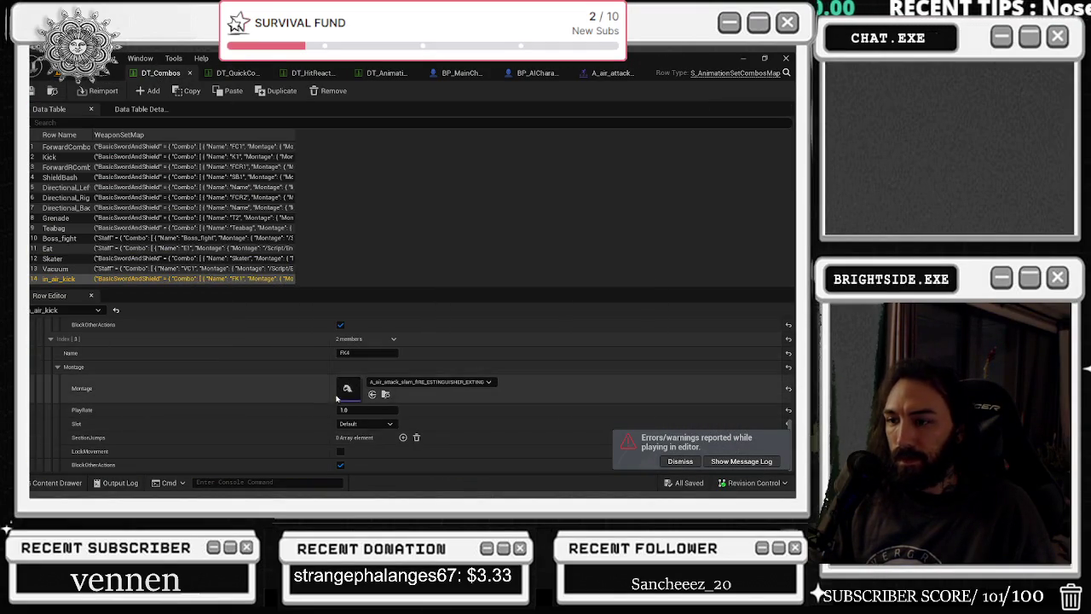
- Change the air attack slam montage's hit-scan trace radius from 1000 to 200 and save it
double_click(347, 397)
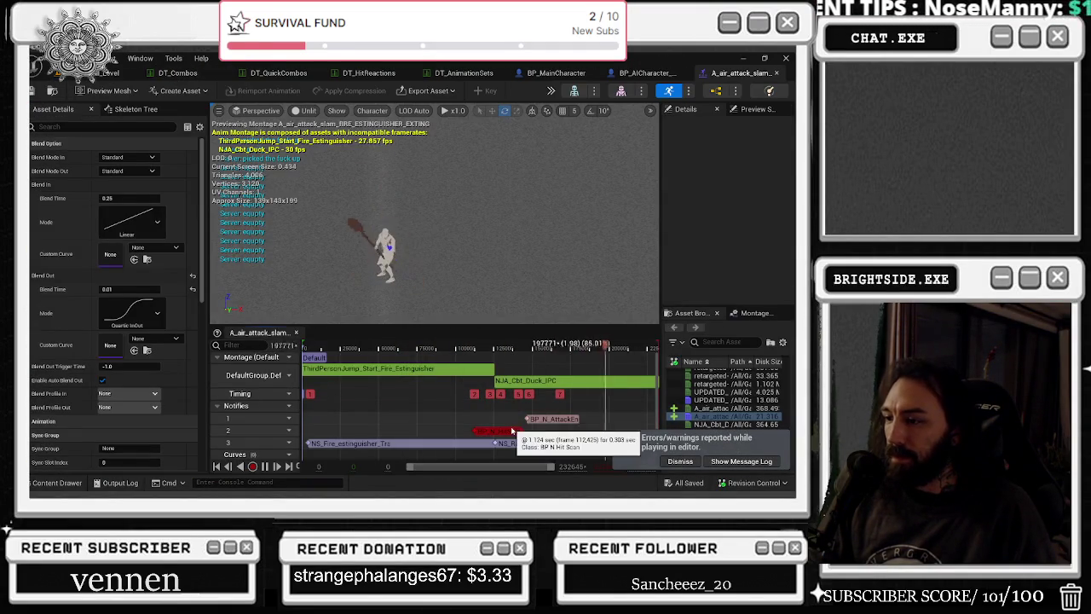
scroll(791, 241, "down", 3)
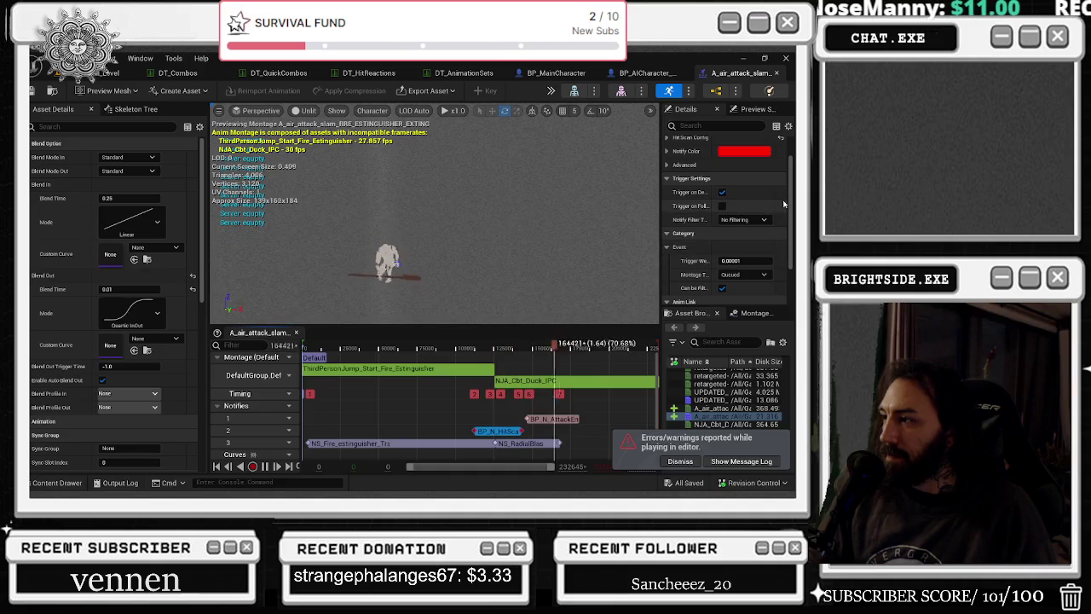
scroll(791, 242, "up", 2)
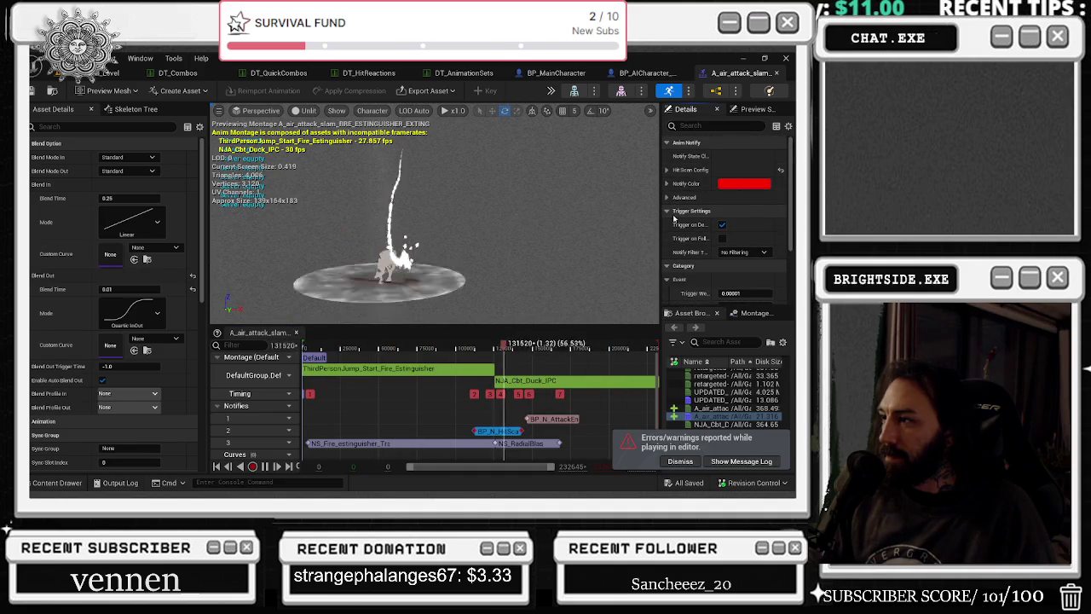
left_click(667, 170)
scroll(678, 170, "down", 1)
left_click(675, 162)
left_click(731, 189)
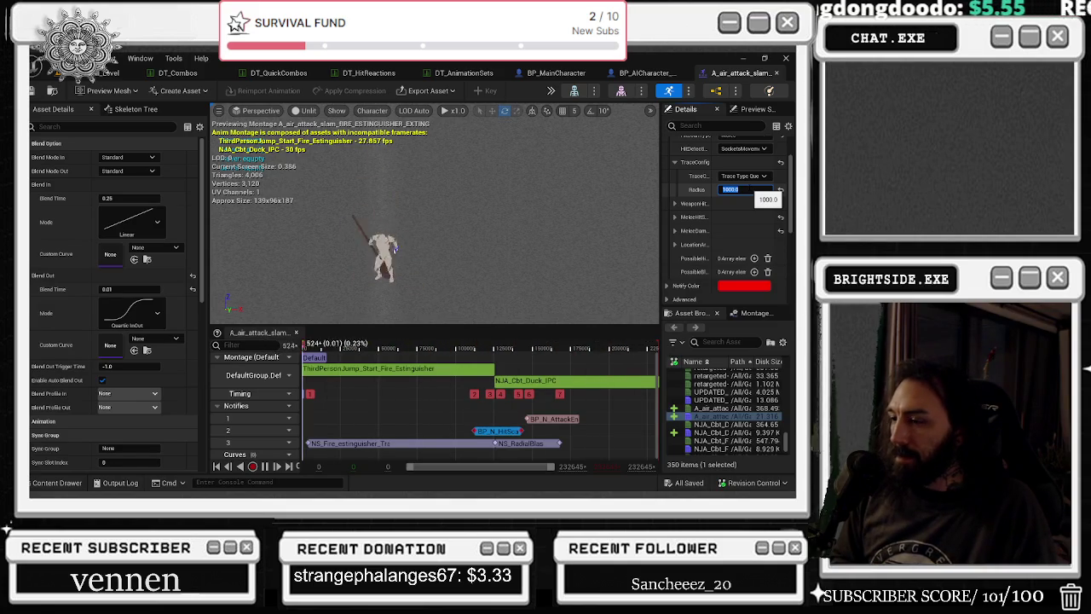
type("200")
key("Return")
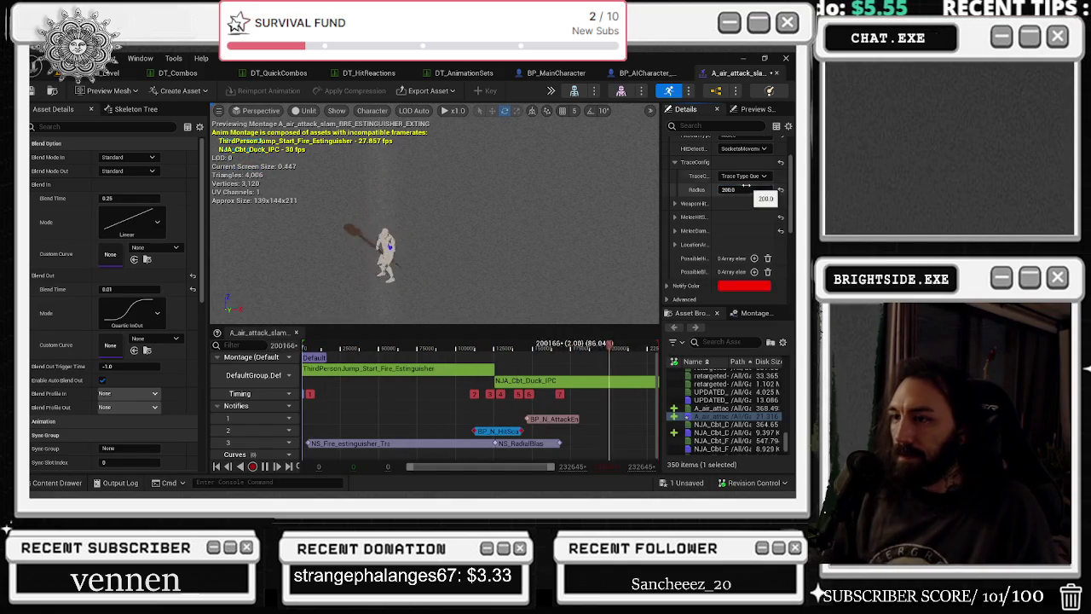
left_click(36, 90)
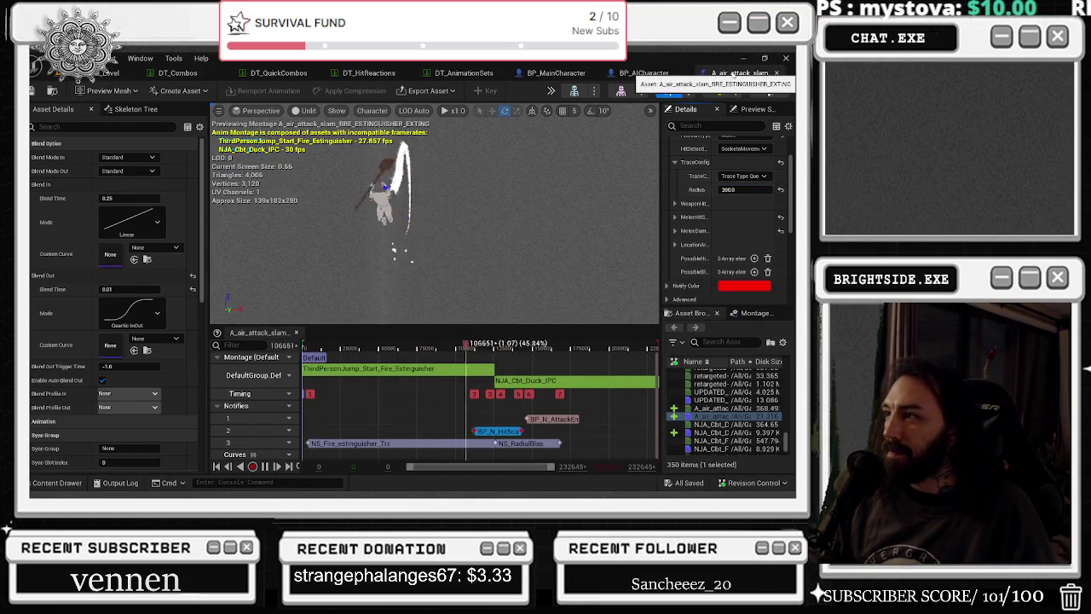
- Set NJA_jumping_kick_3_montage's hit-scan trace radius from 400 to 300, save it, then show BP_AICharacter_Multiplayer
left_click(177, 72)
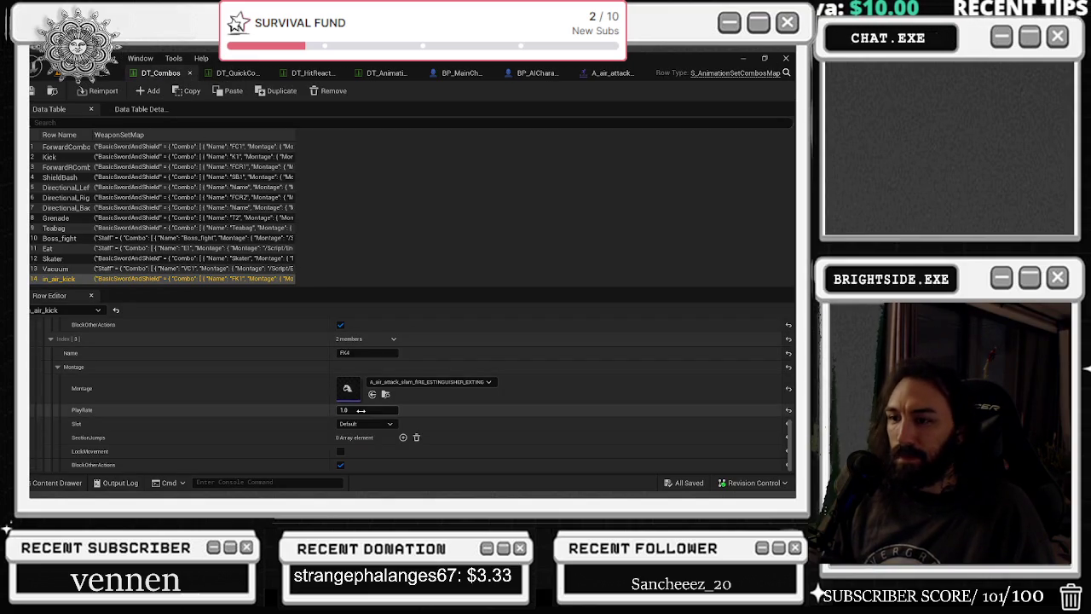
scroll(443, 427, "up", 3)
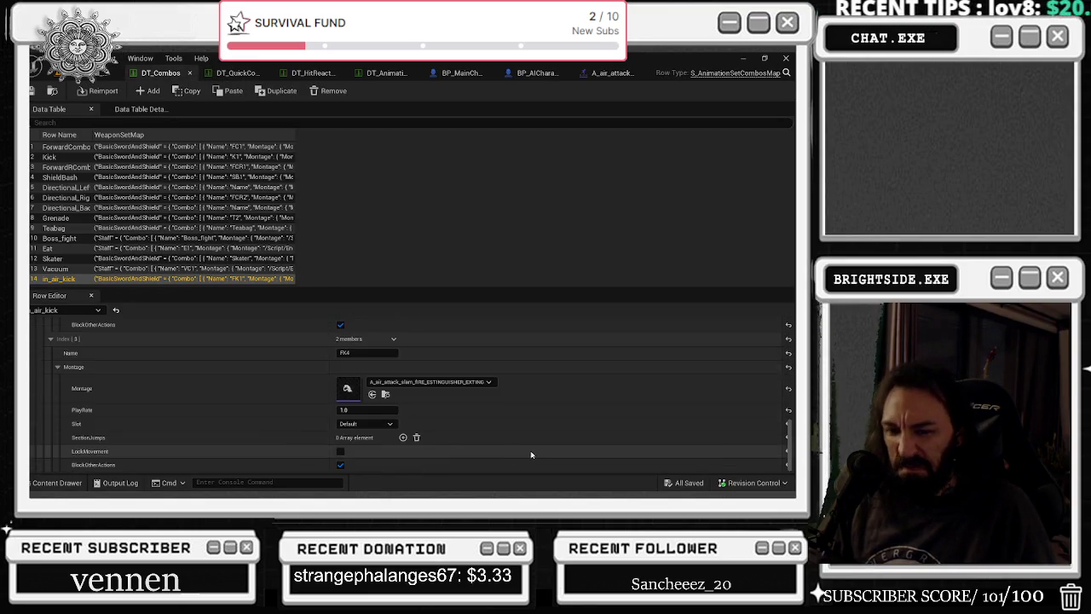
double_click(348, 343)
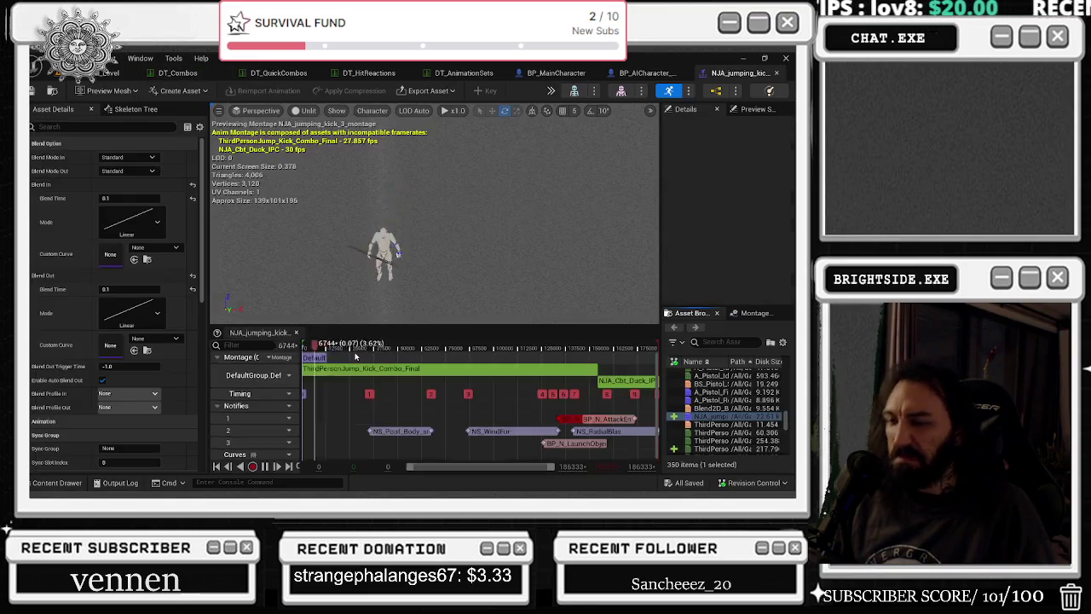
left_click(569, 419)
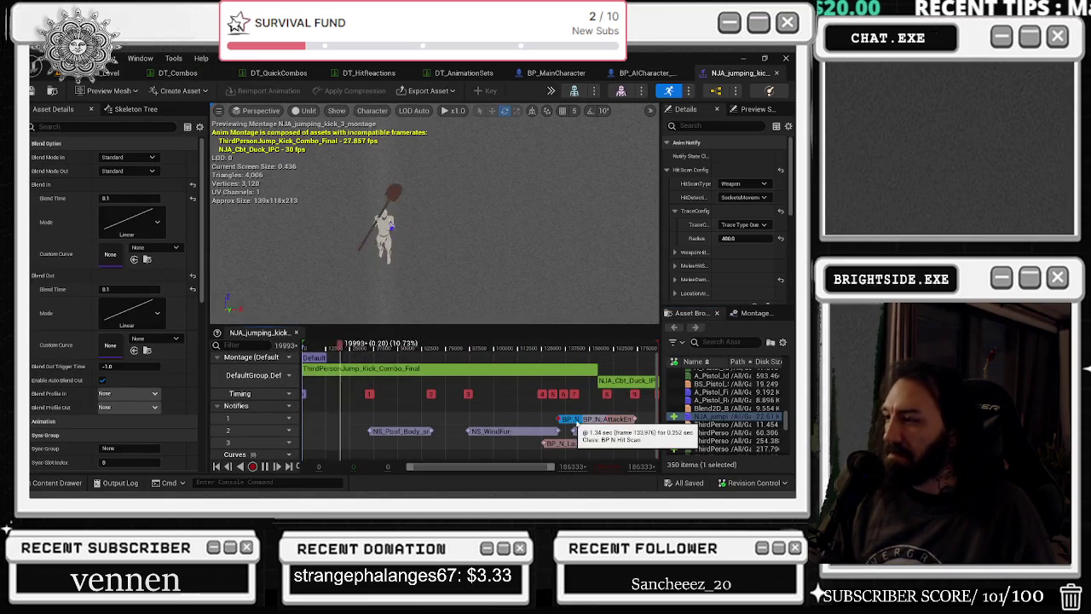
left_click(731, 238)
type("300")
key("Return")
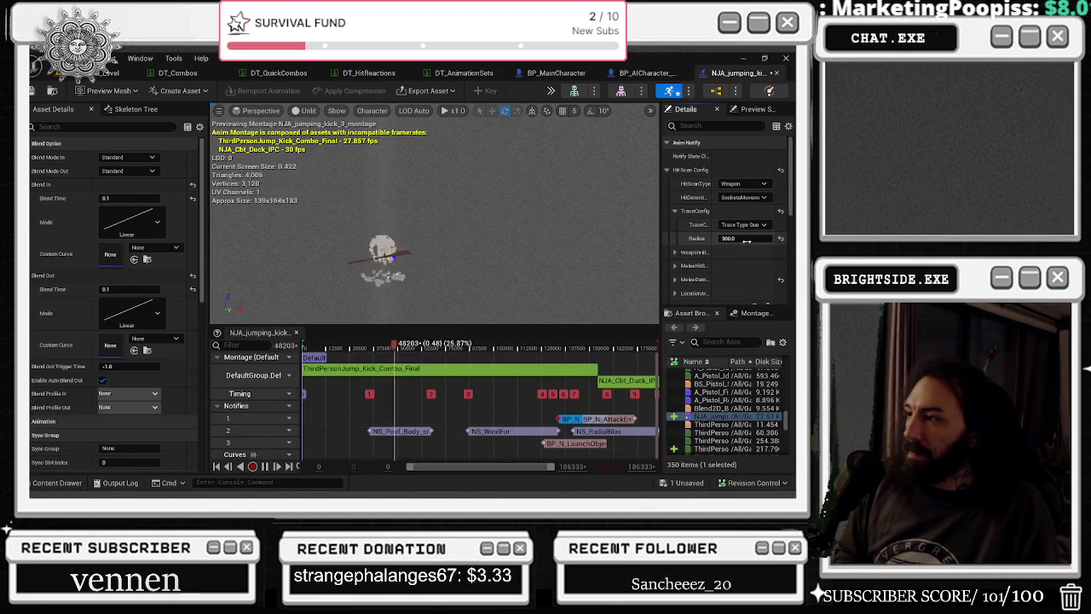
key("ctrl+shift+s")
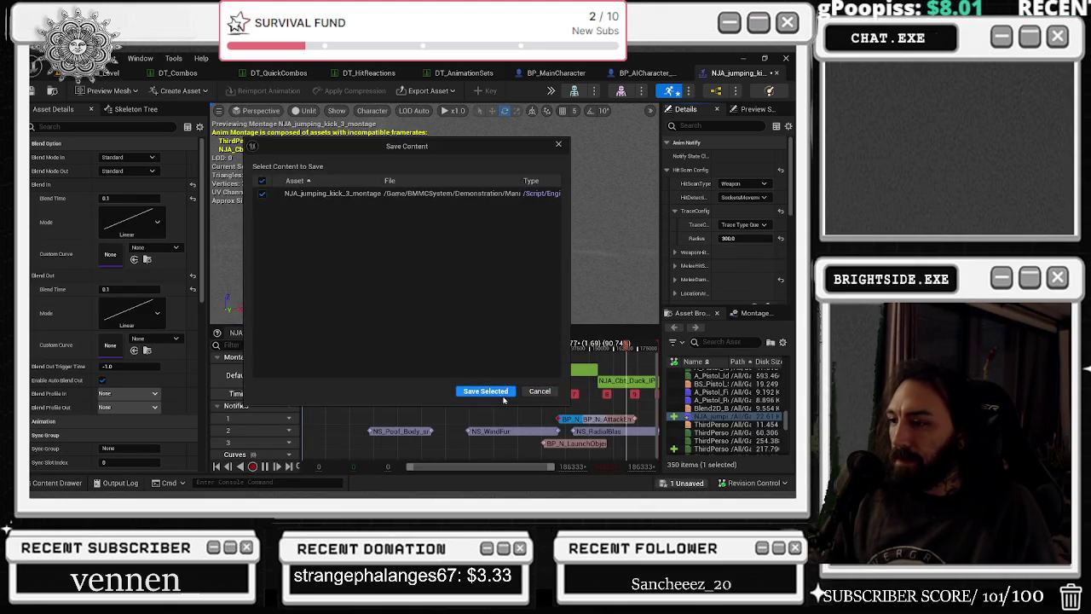
left_click(503, 392)
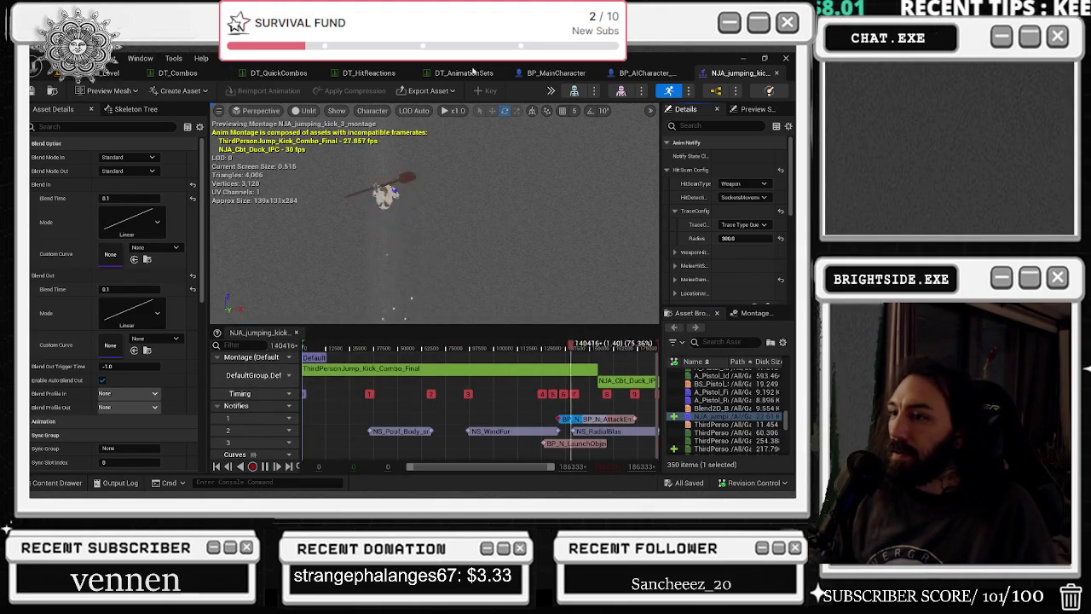
left_click(648, 73)
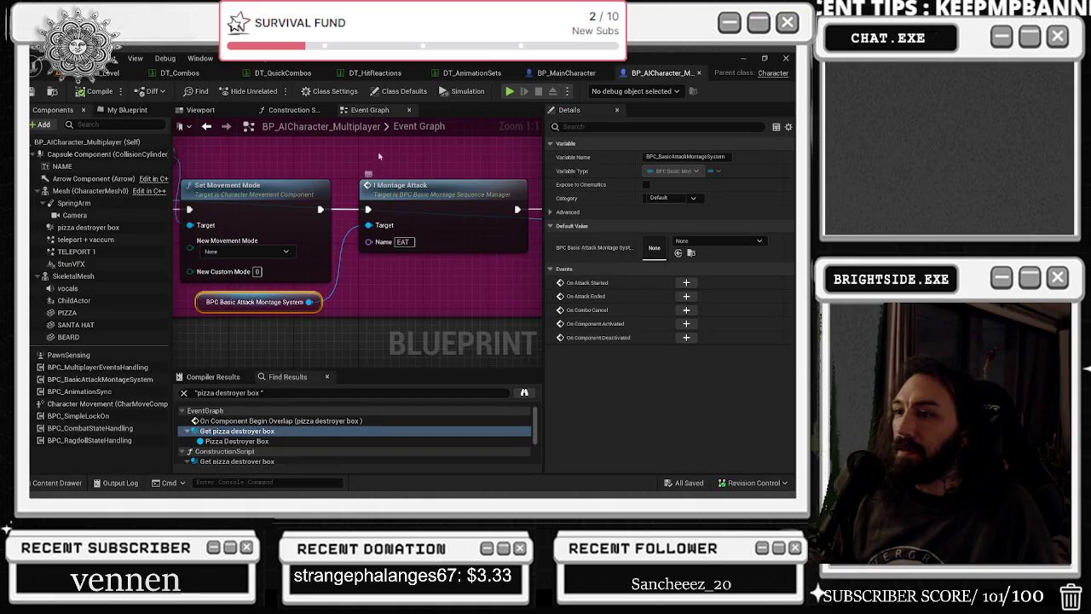
- In DT_Combos, expand in_air_kick's K1 entry and open its montage
left_click(160, 73)
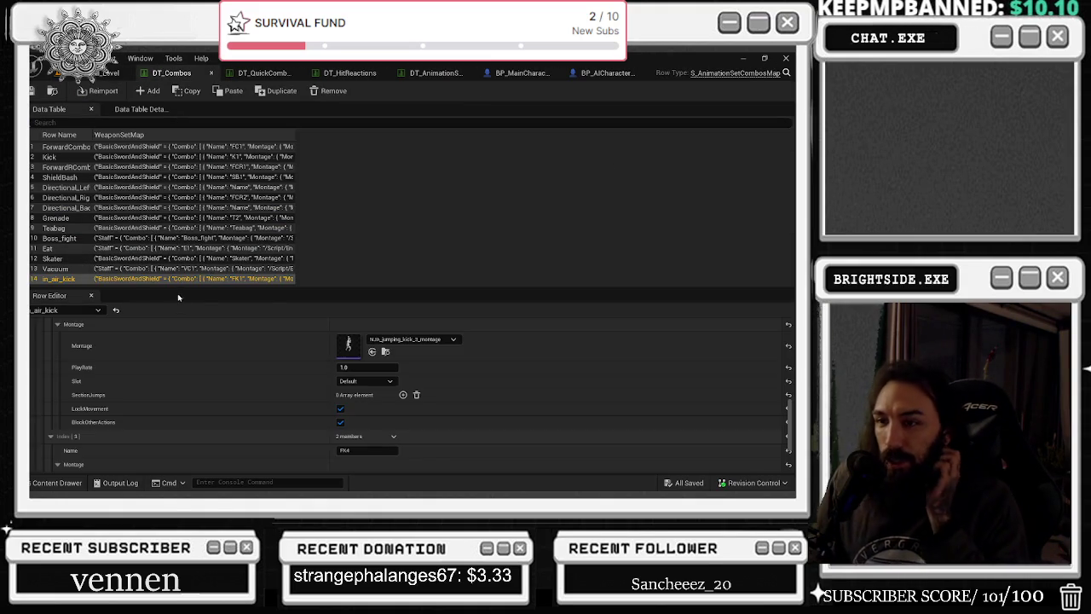
scroll(90, 358, "up", 5)
scroll(81, 365, "up", 2)
scroll(111, 376, "down", 5)
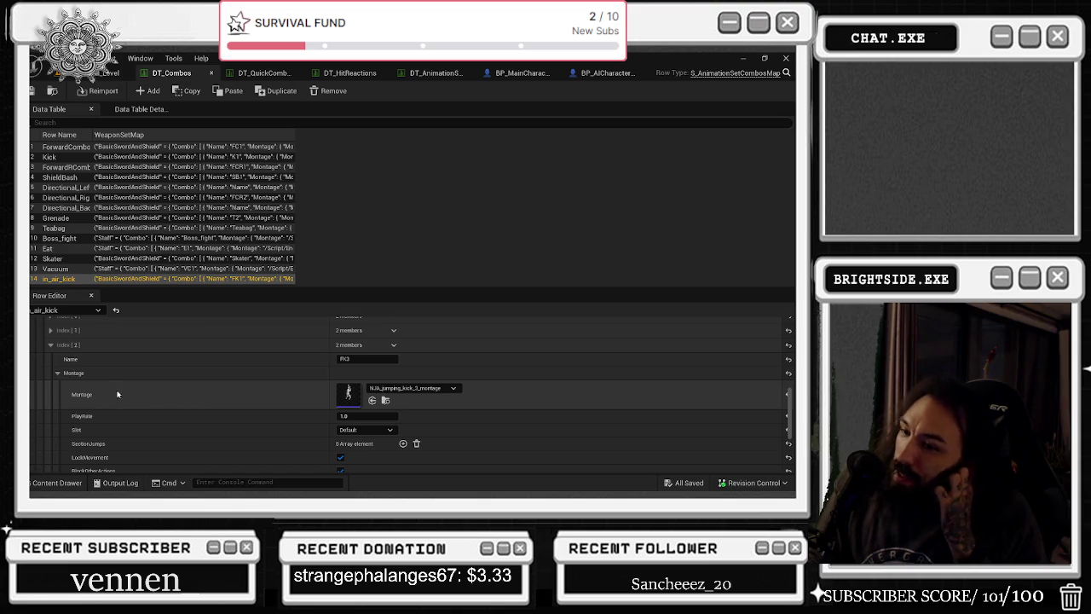
scroll(55, 335, "up", 1)
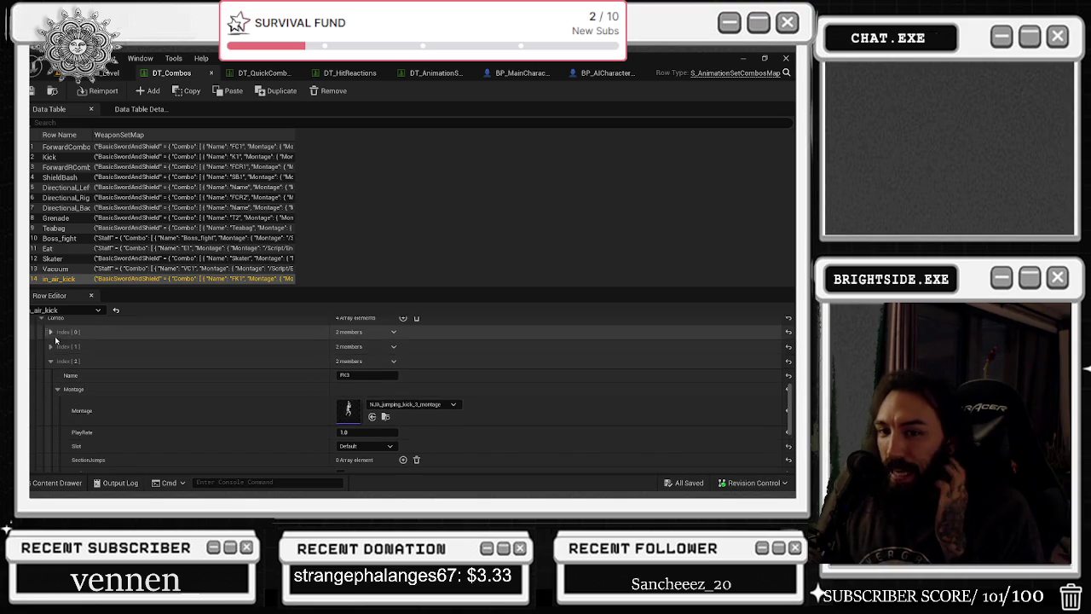
left_click(51, 332)
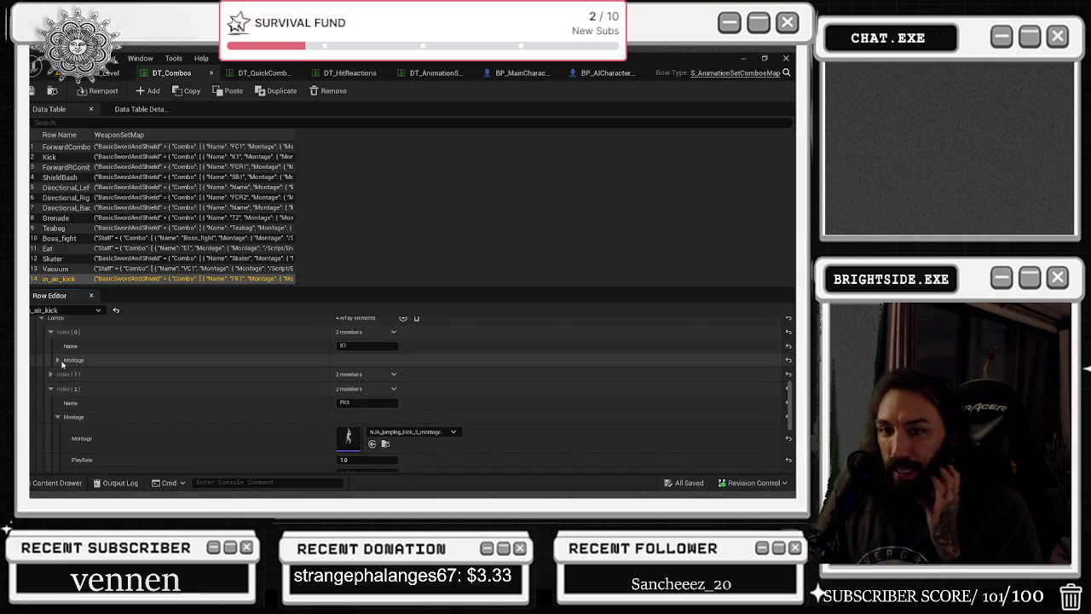
left_click(58, 360)
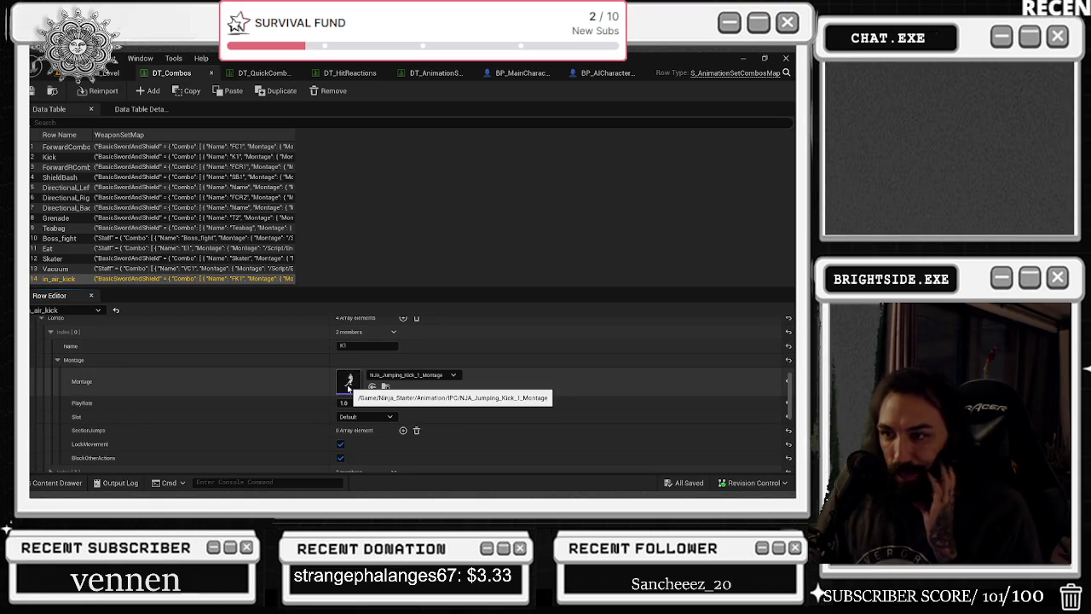
double_click(349, 388)
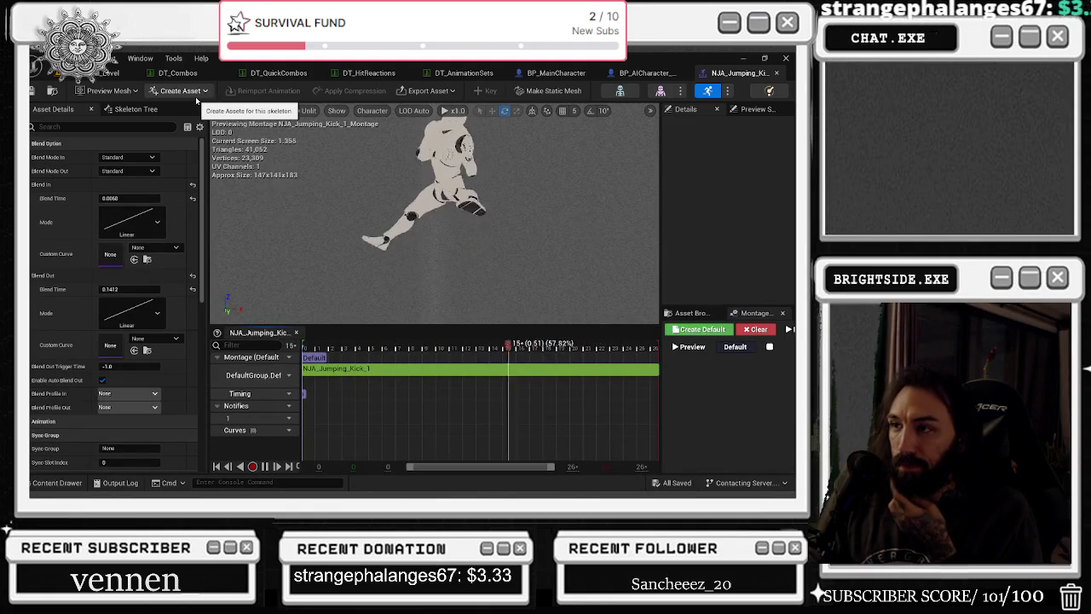
- Expand the FK2 combo entry and open its montage for editing
left_click(178, 74)
scroll(204, 371, "down", 5)
left_click(50, 390)
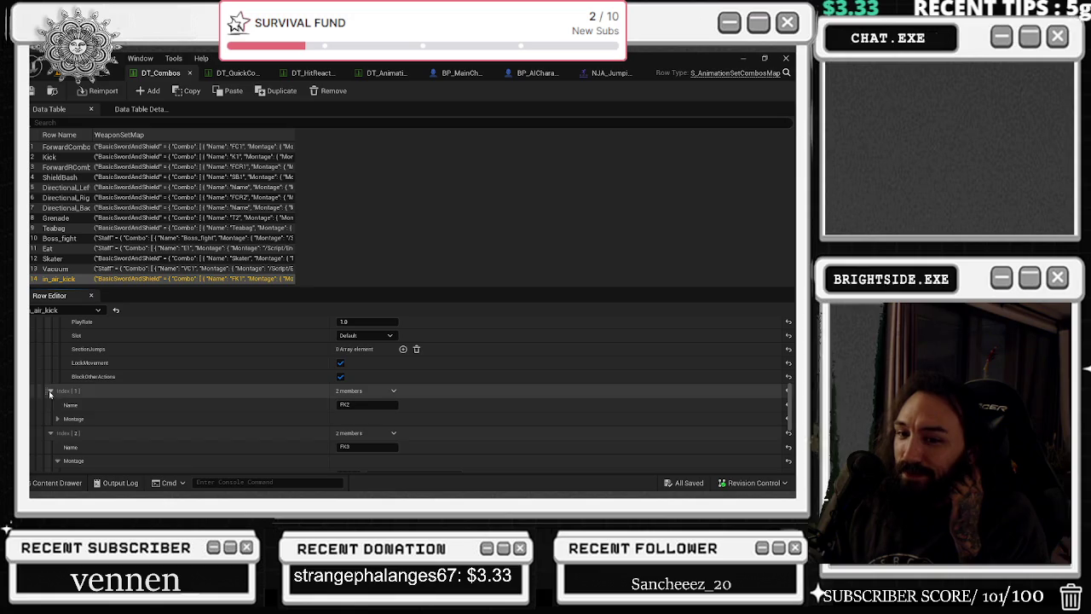
left_click(58, 419)
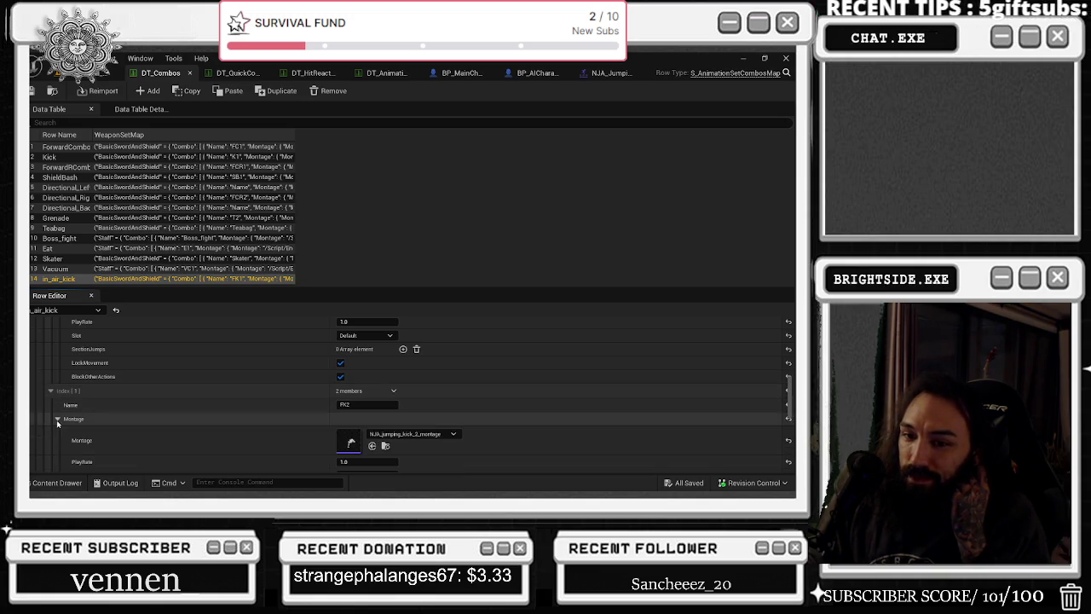
double_click(348, 435)
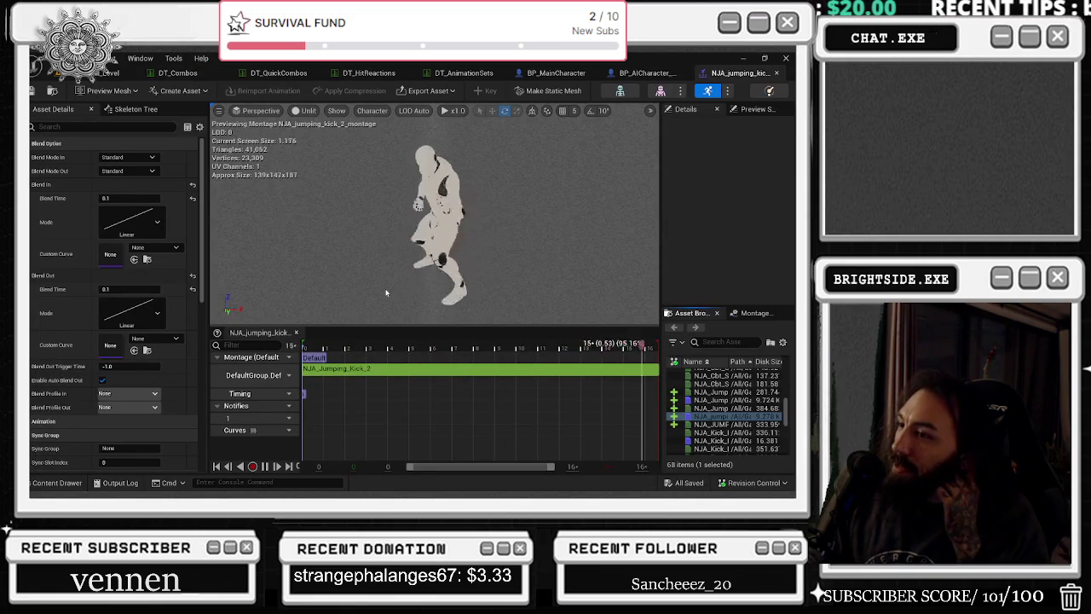
- Preview the FK2 kick at x0.5 speed, scrubbing from frame 0 to frame 15
left_click(452, 110)
left_click(466, 180)
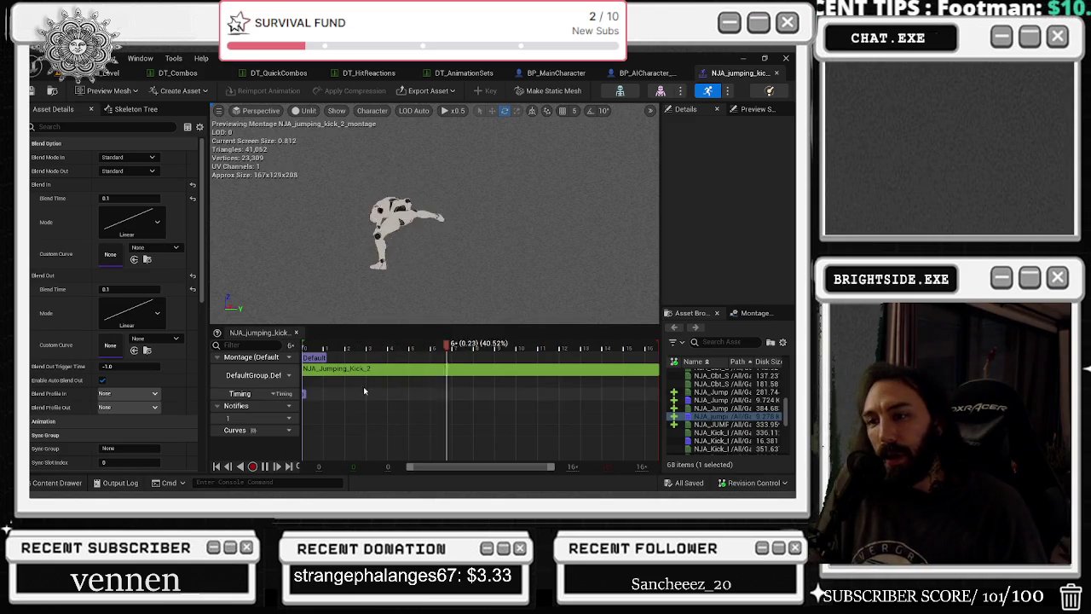
left_click(305, 344)
mouse_move(306, 344)
left_mouse_down()
mouse_move(572, 330)
mouse_move(693, 338)
left_mouse_up()
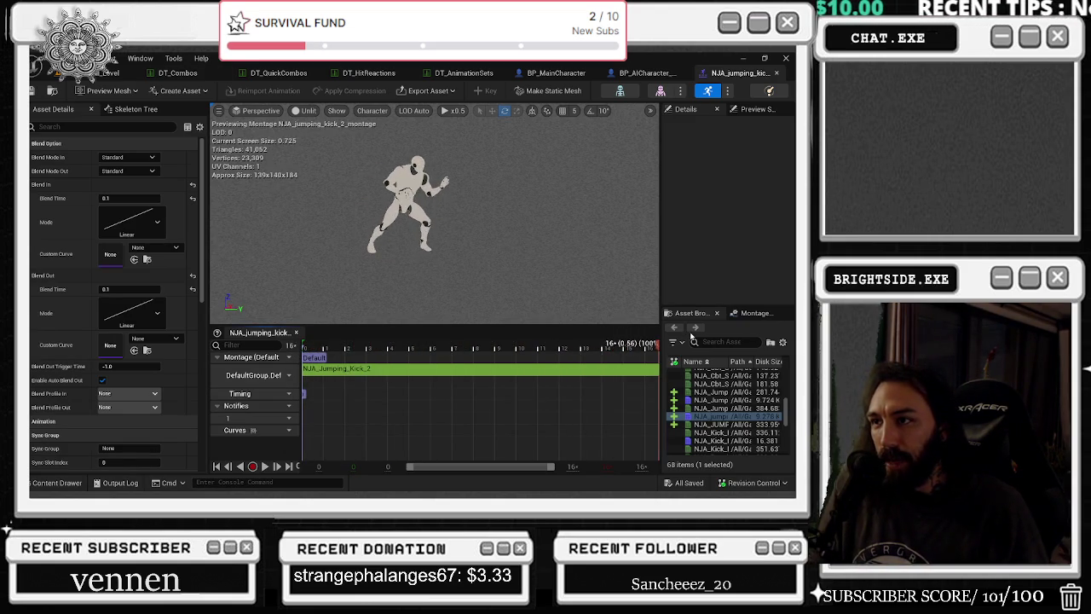
left_click_drag(611, 340, 281, 332)
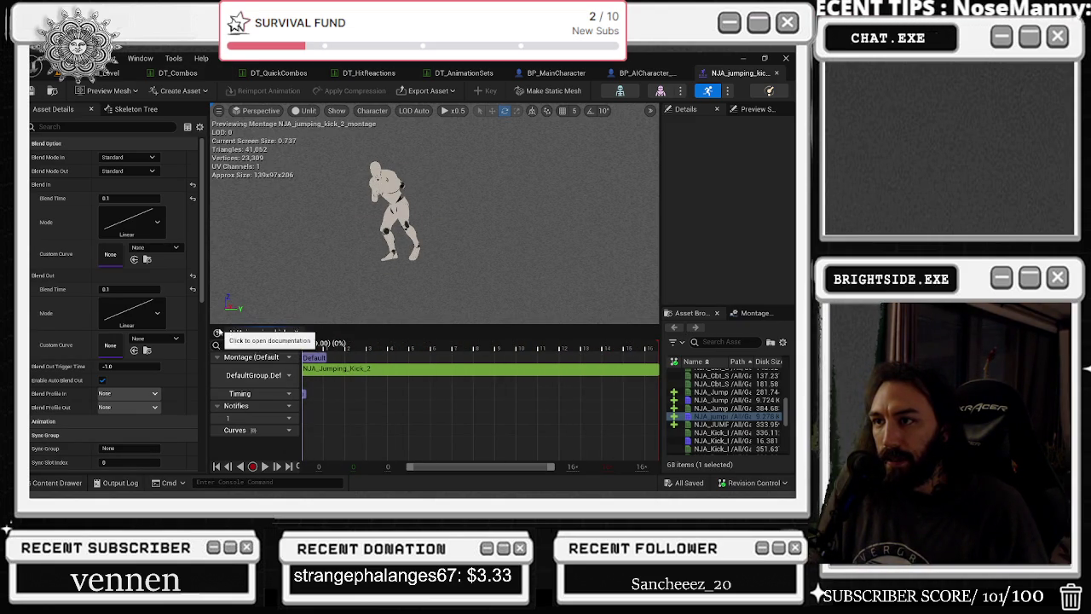
key("space")
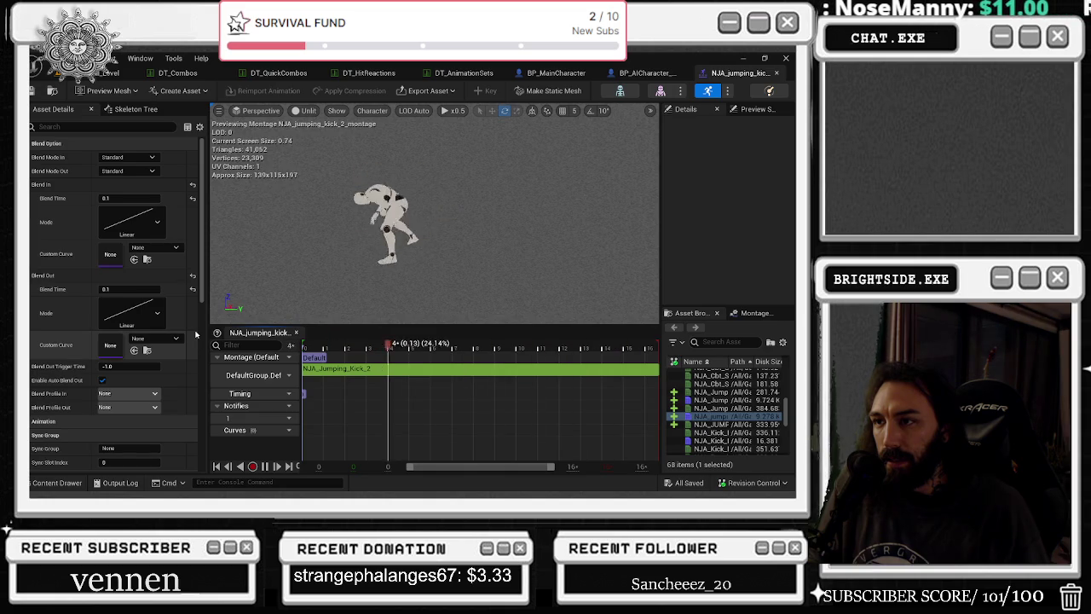
key("space")
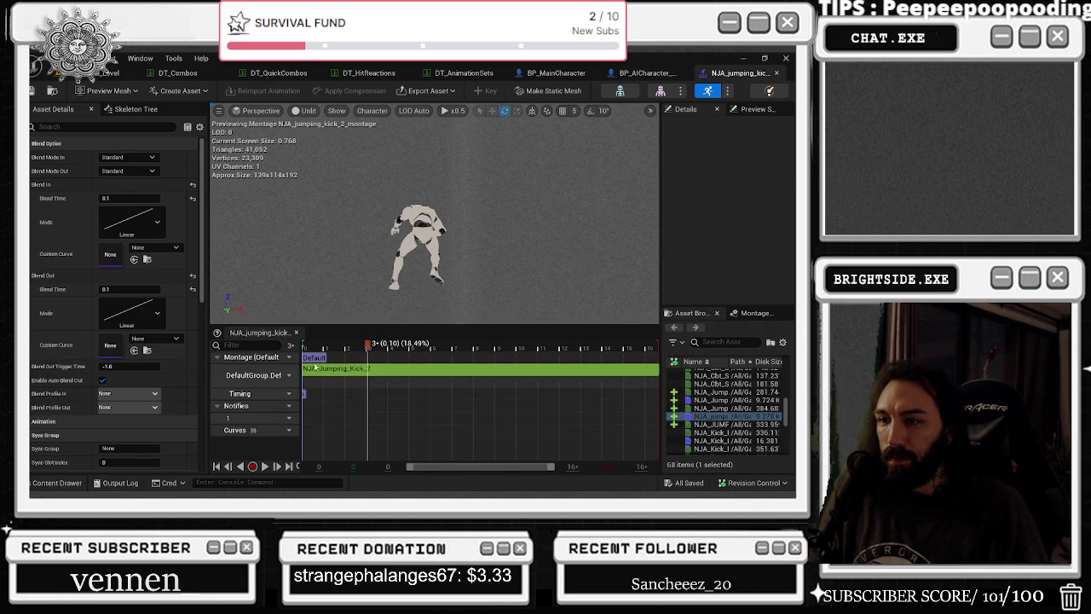
left_click(297, 345)
mouse_move(288, 346)
left_mouse_down()
mouse_move(752, 342)
mouse_move(137, 344)
left_mouse_up()
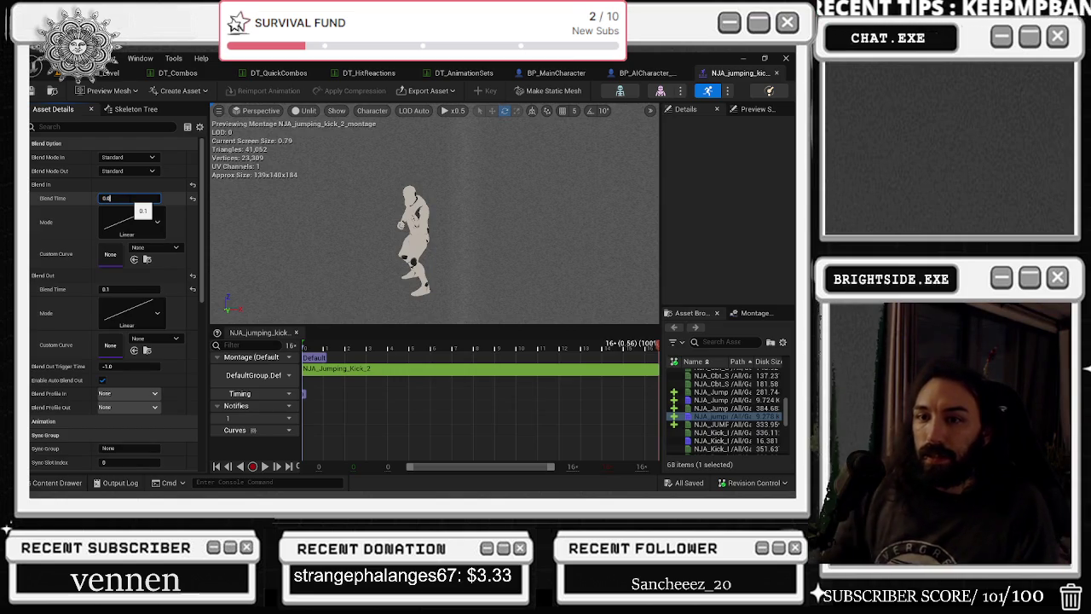
- Set Blend In and Blend Out times to 0.0 and bring up the save prompt
key("Return")
key("ctrl+s")
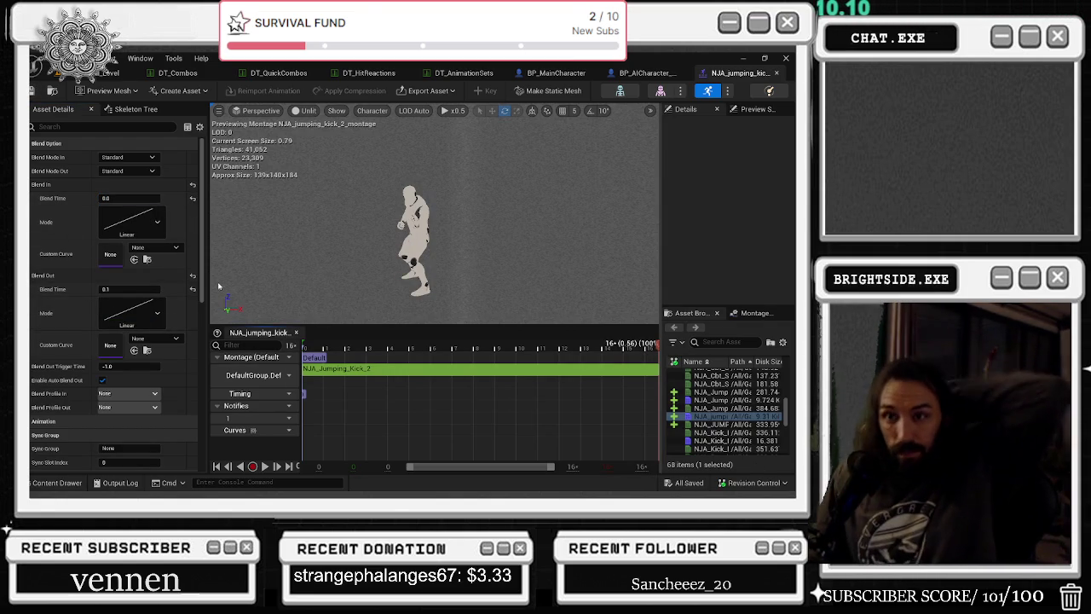
left_click(125, 290)
type("0")
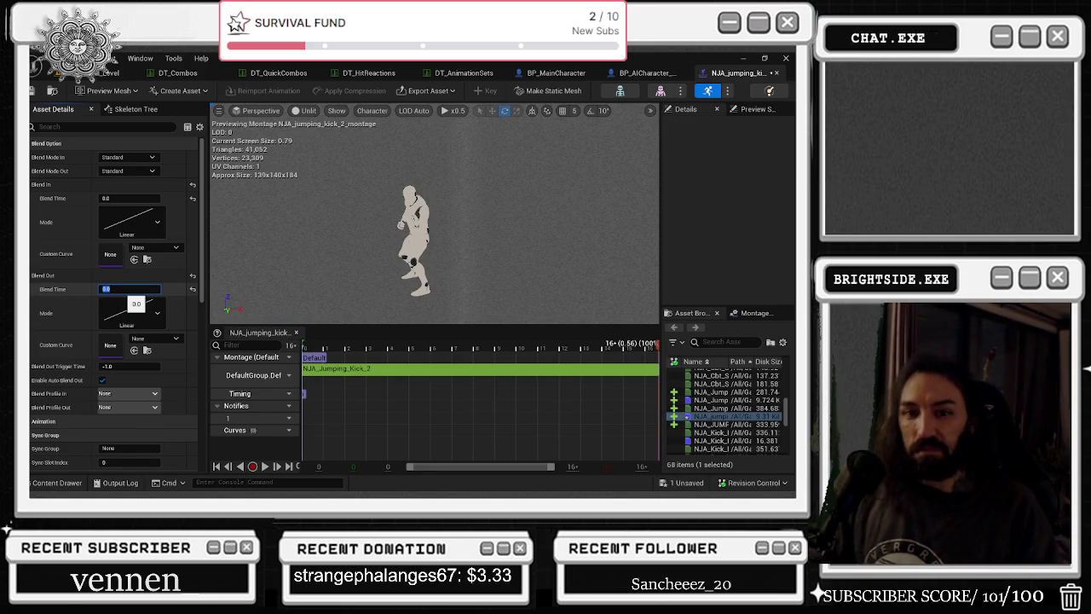
left_click(681, 489)
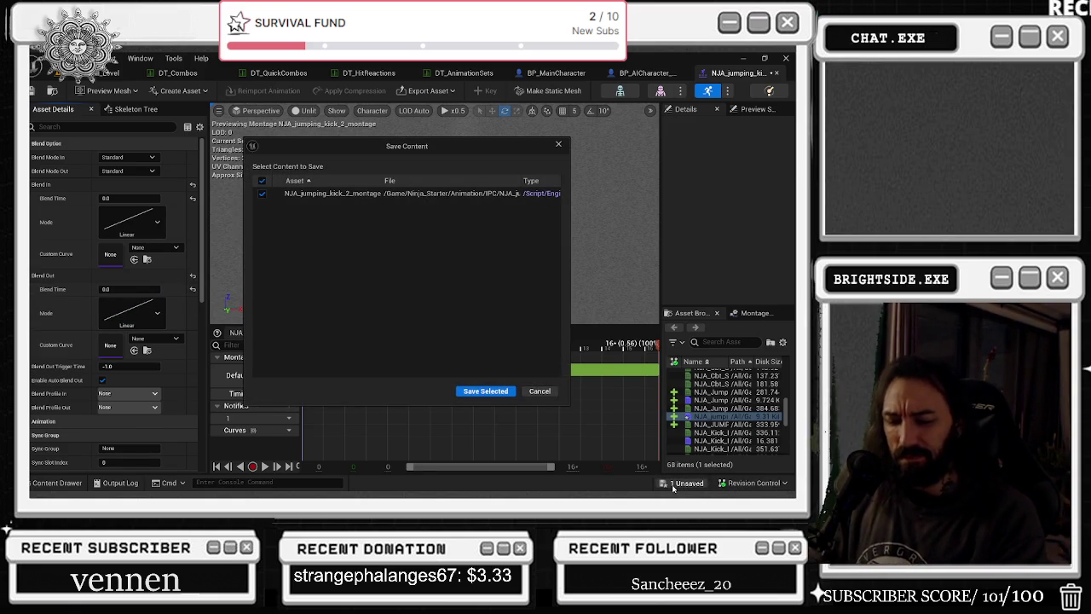
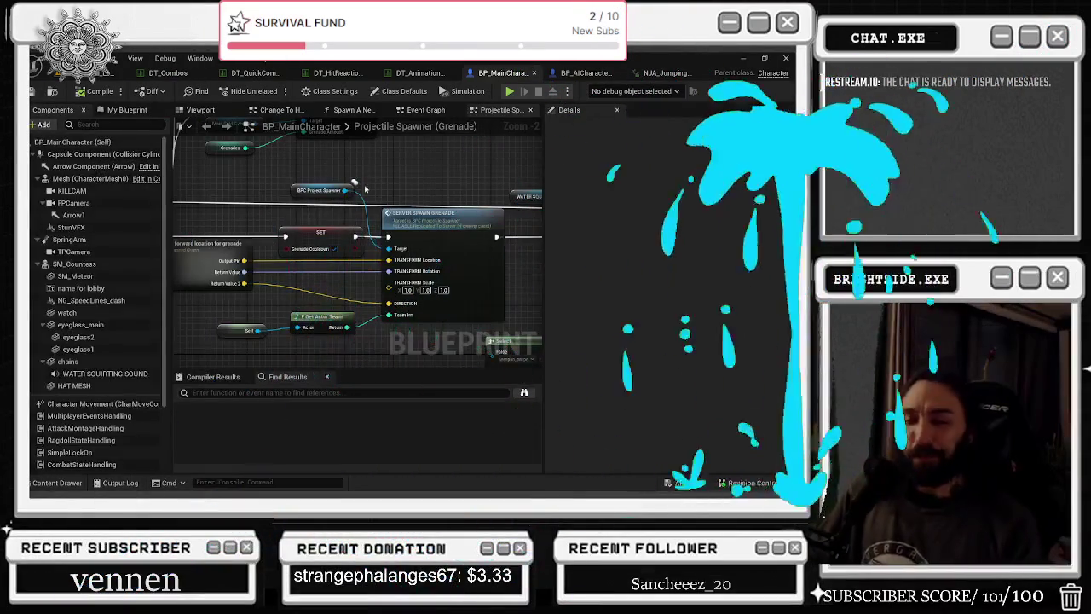
- Inspect the Grenades variable in the Grenade Check graph, then switch to the DT_Combos data table
left_click_drag(300, 151, 356, 242)
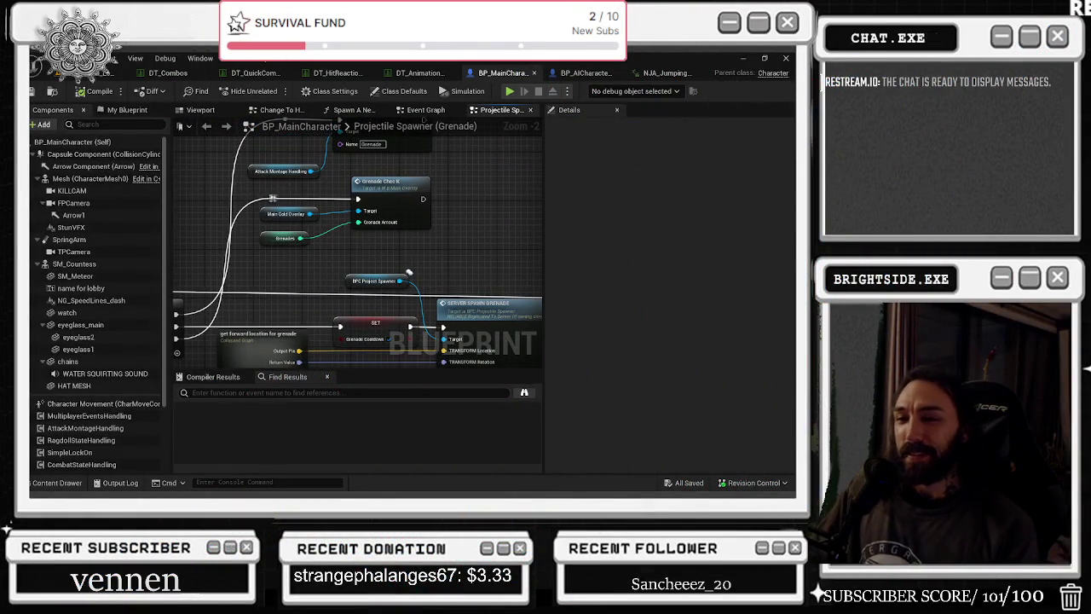
left_click(274, 239)
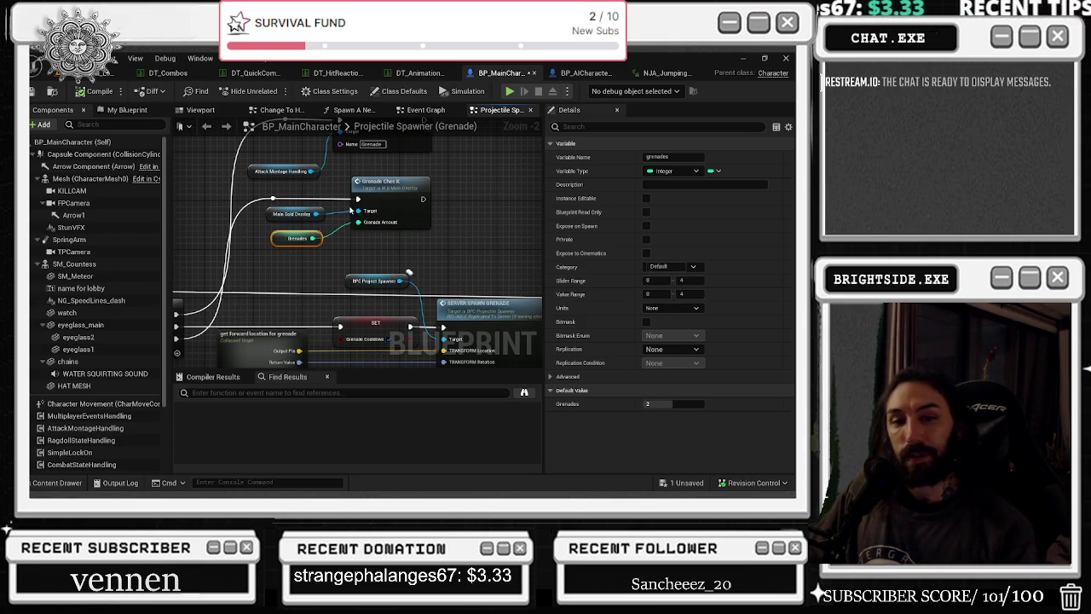
left_click(177, 74)
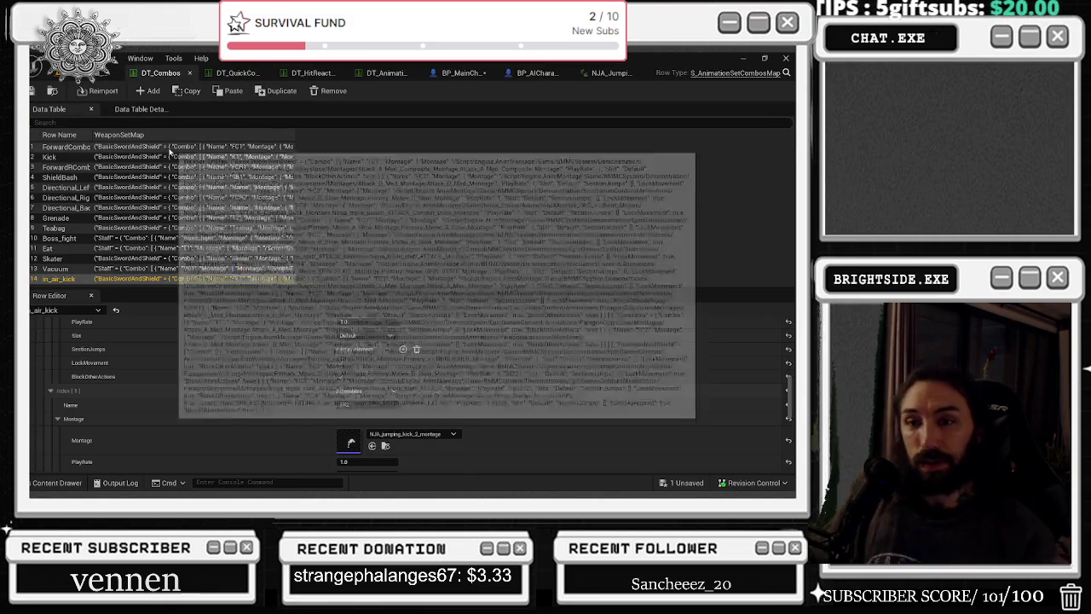
- Collapse the Extinguisher weapon entry and scroll to the in_air_kick row's combo steps
scroll(237, 442, "down", 2)
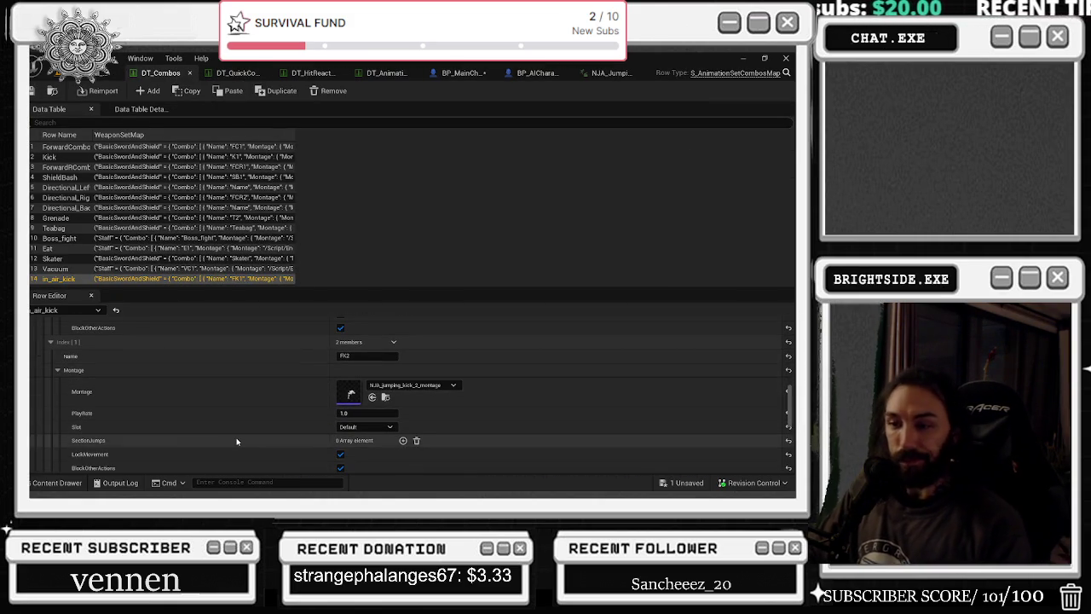
scroll(222, 432, "up", 5)
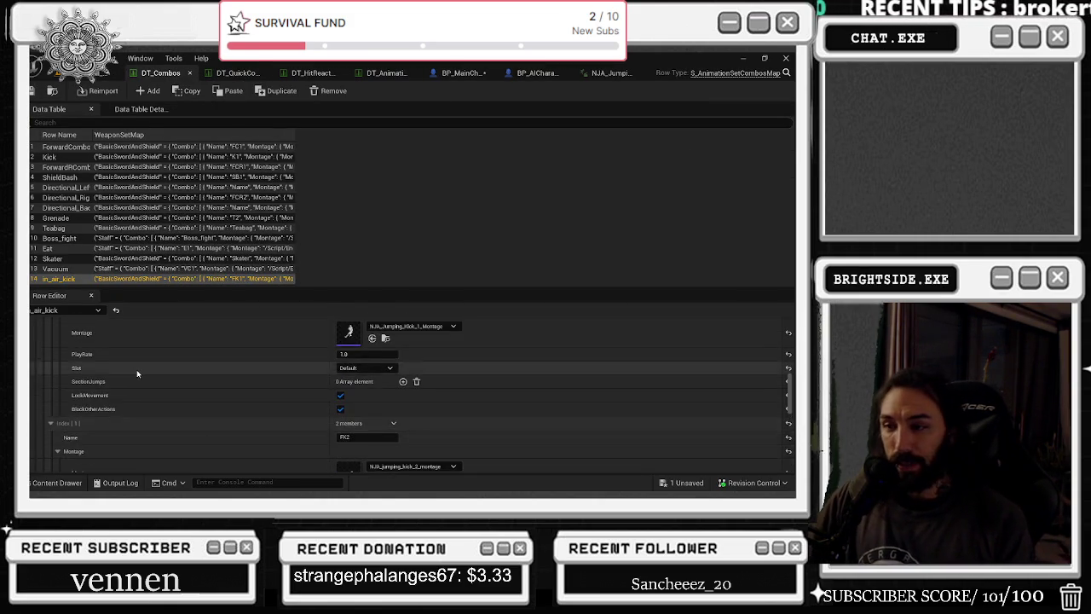
left_click(35, 357)
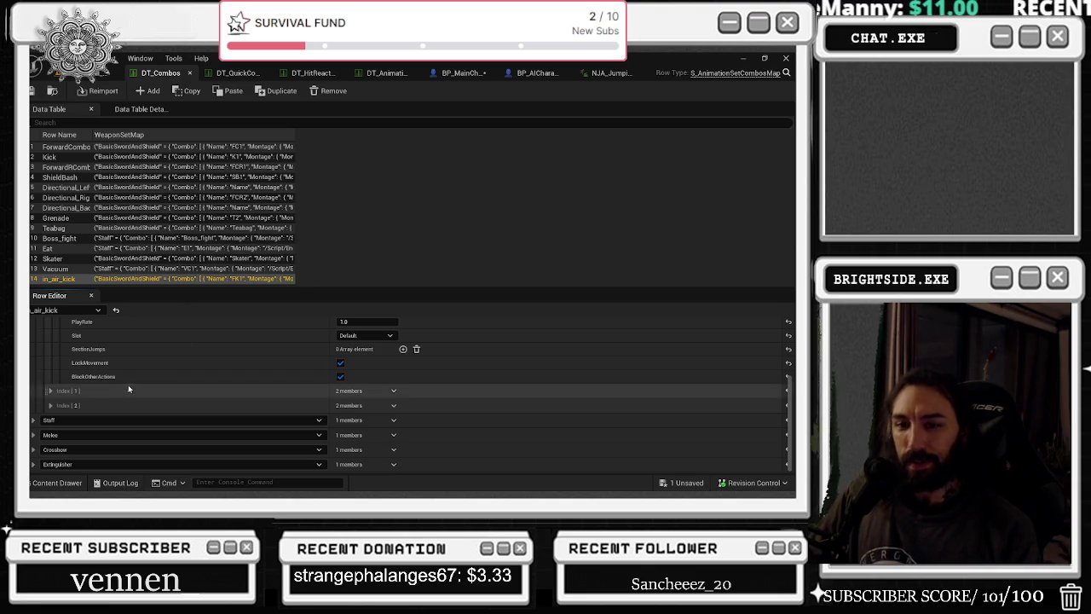
scroll(128, 390, "up", 5)
scroll(186, 397, "down", 1)
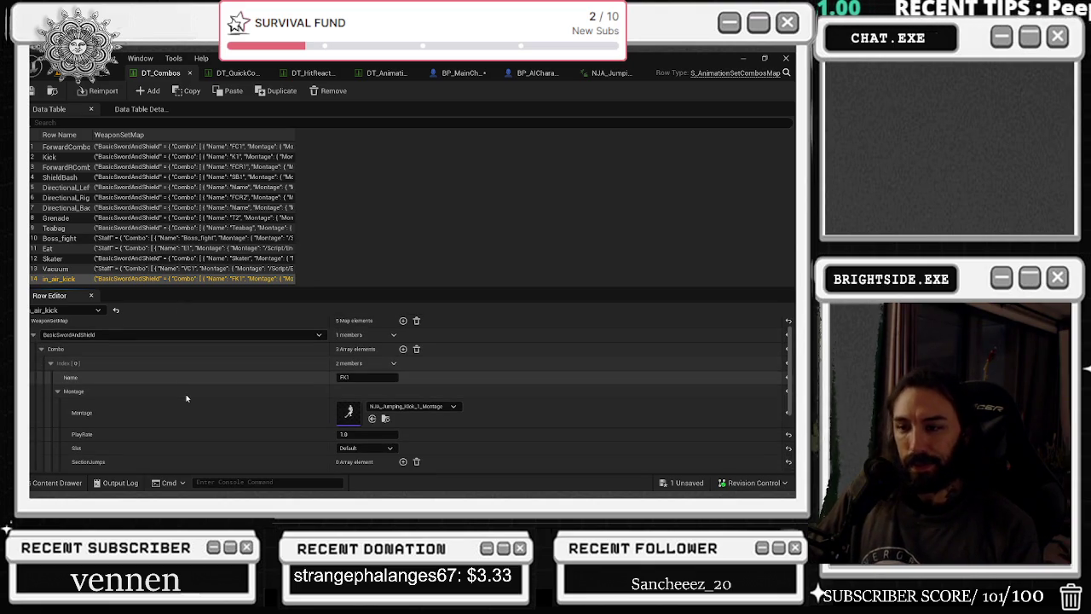
scroll(190, 381, "down", 3)
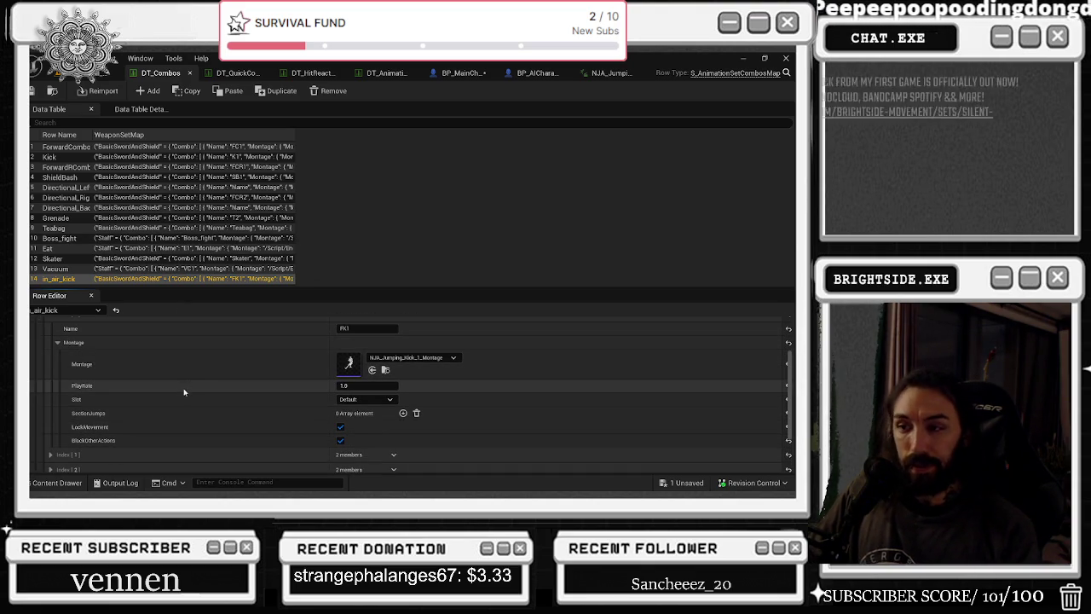
scroll(182, 392, "up", 2)
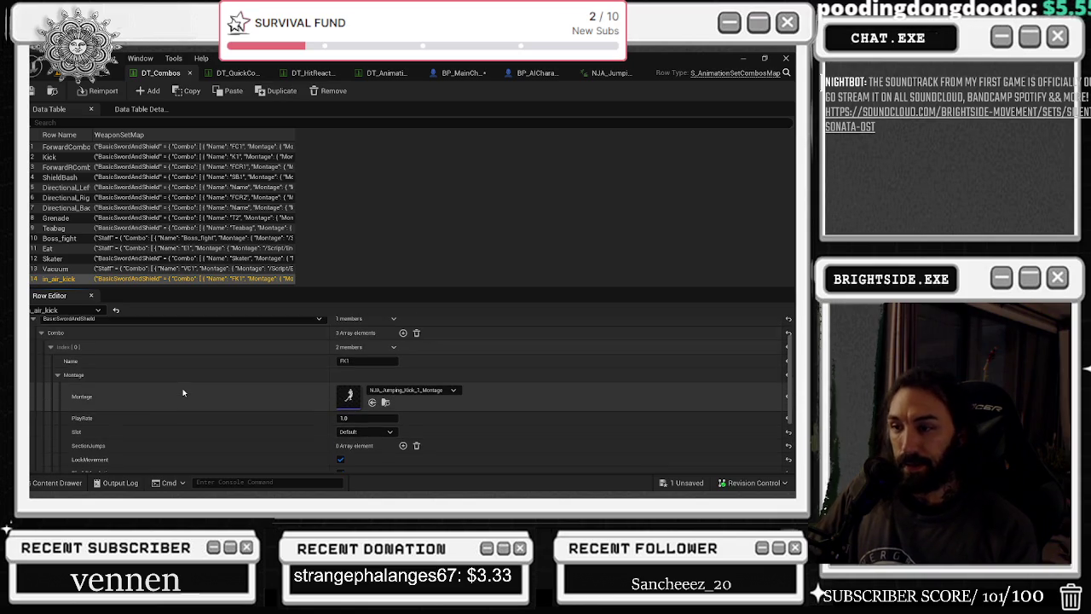
scroll(132, 400, "down", 3)
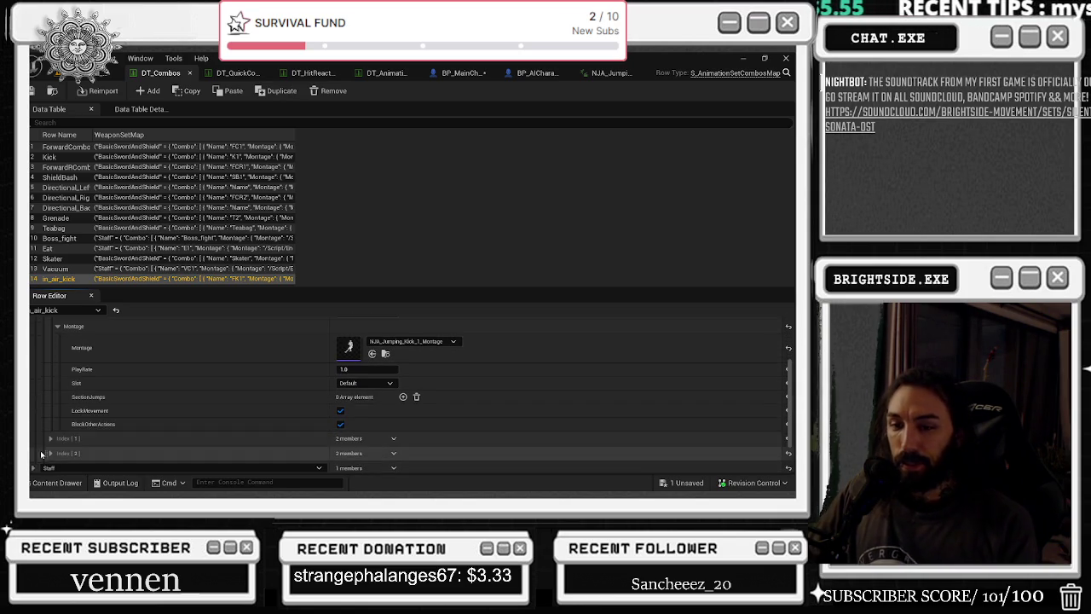
- Expand the FK2 and FK3 combo steps and show their Montage settings
left_click(50, 439)
scroll(109, 436, "down", 2)
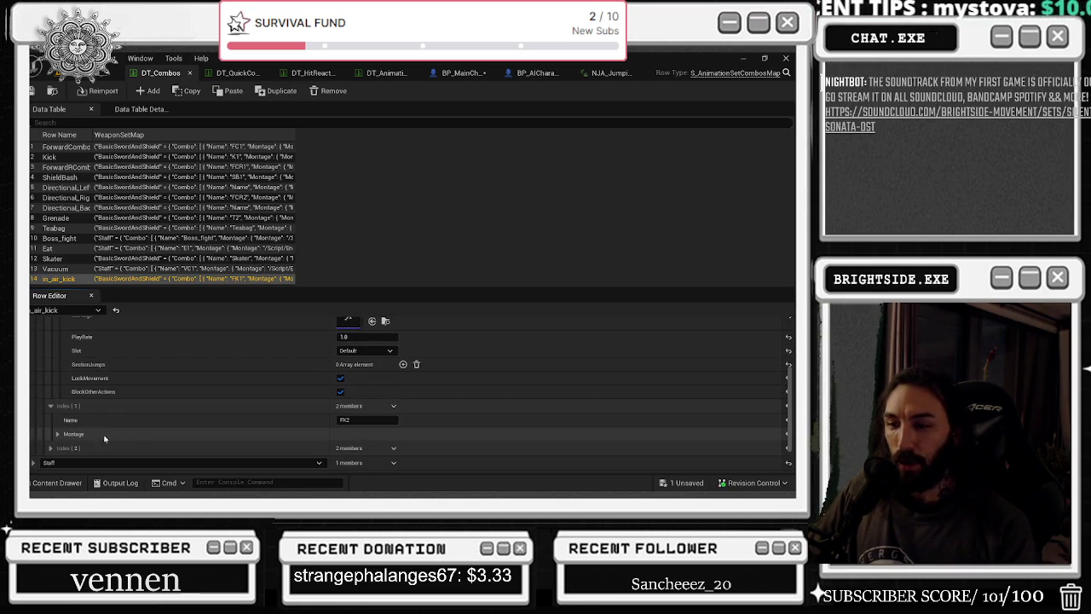
left_click(58, 435)
scroll(230, 386, "down", 5)
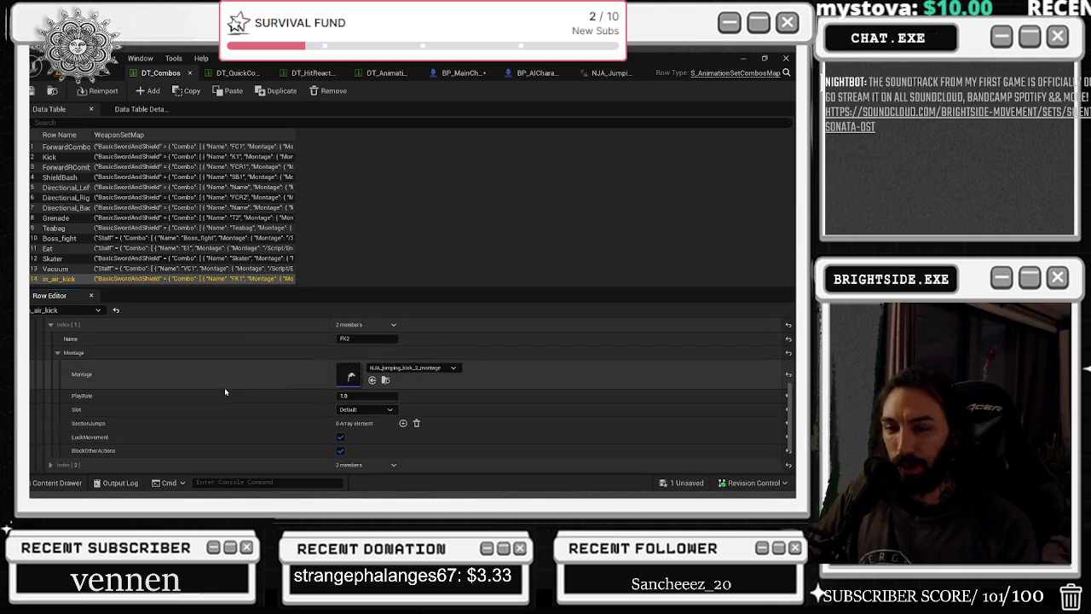
left_click(50, 465)
scroll(155, 374, "down", 1)
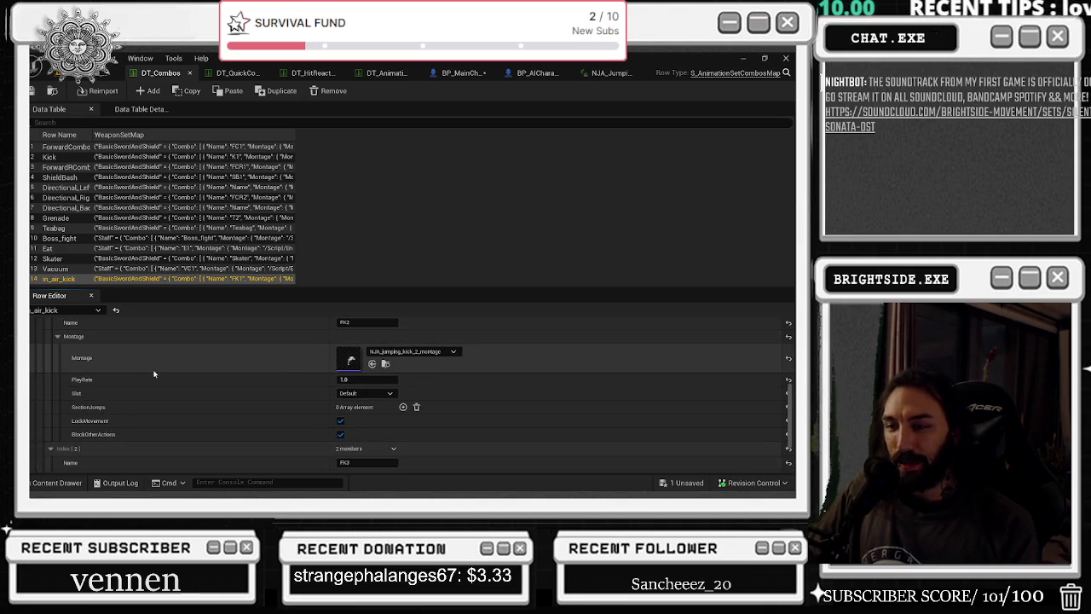
scroll(154, 375, "down", 4)
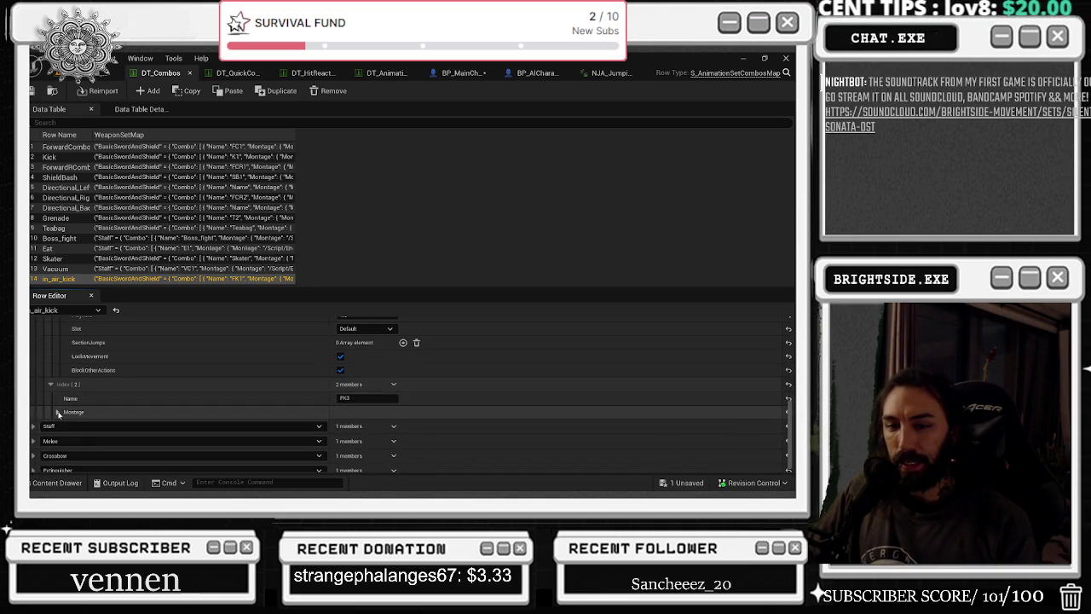
left_click(57, 412)
- Open NJA_jumping_kick_3_montage from the FK3 step's Montage entry
scroll(195, 336, "up", 5)
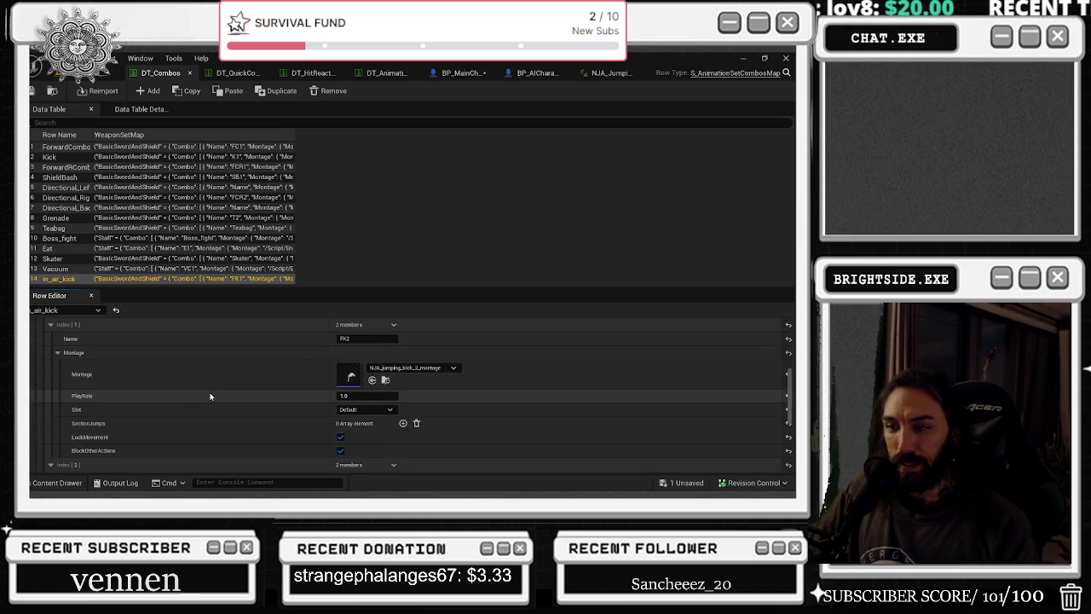
scroll(211, 397, "up", 8)
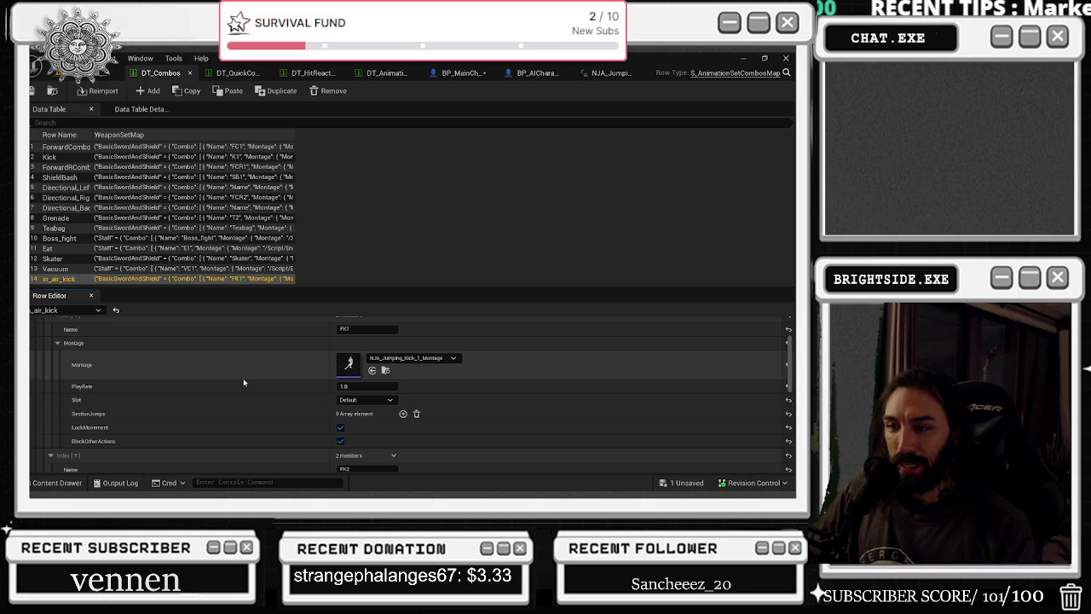
scroll(224, 388, "up", 3)
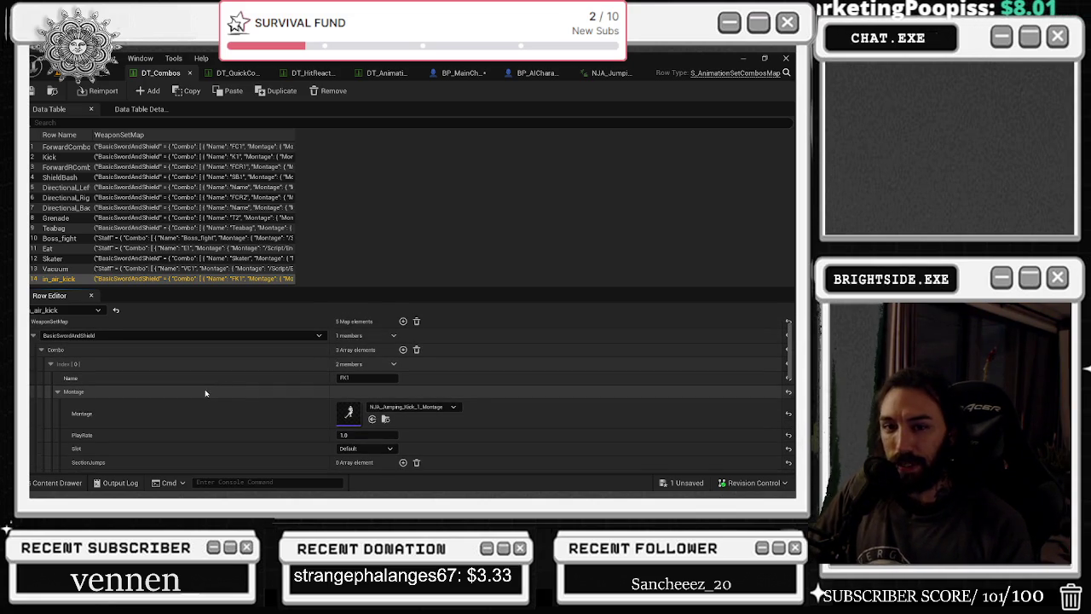
scroll(205, 392, "down", 3)
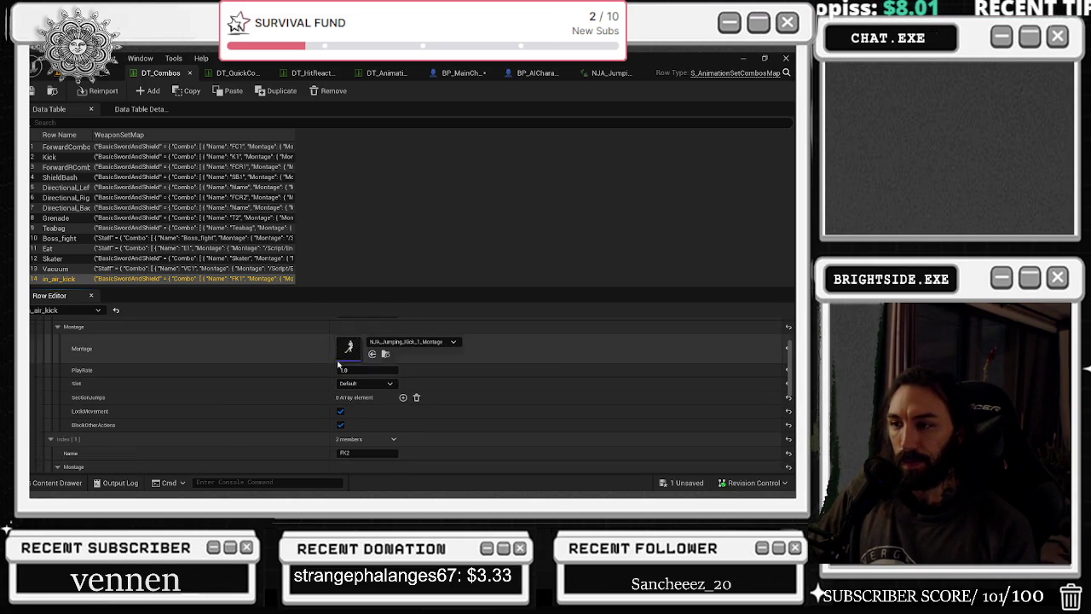
scroll(256, 382, "down", 5)
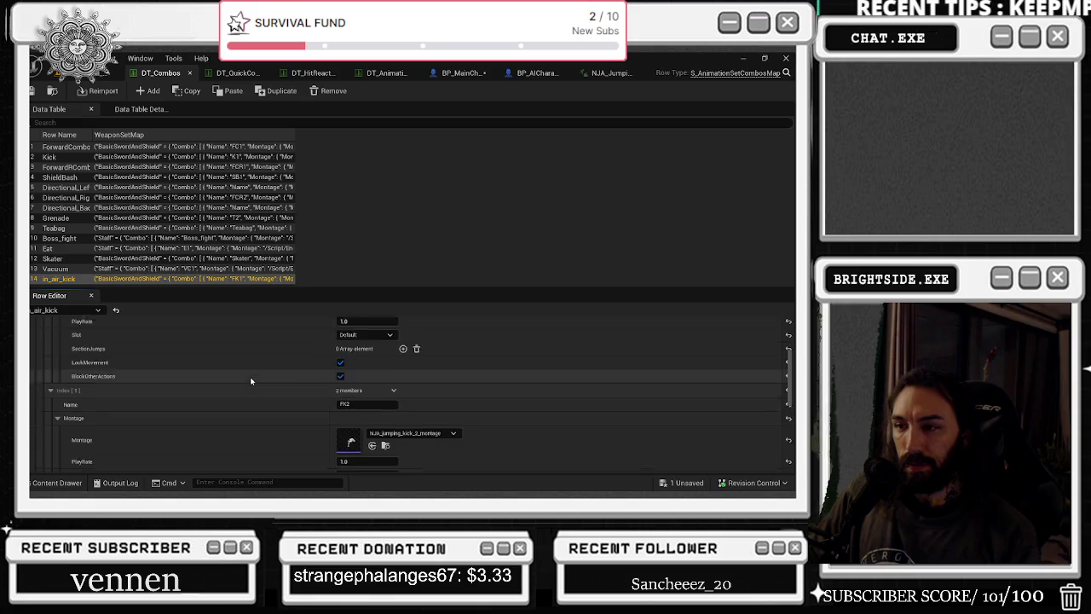
scroll(265, 383, "down", 5)
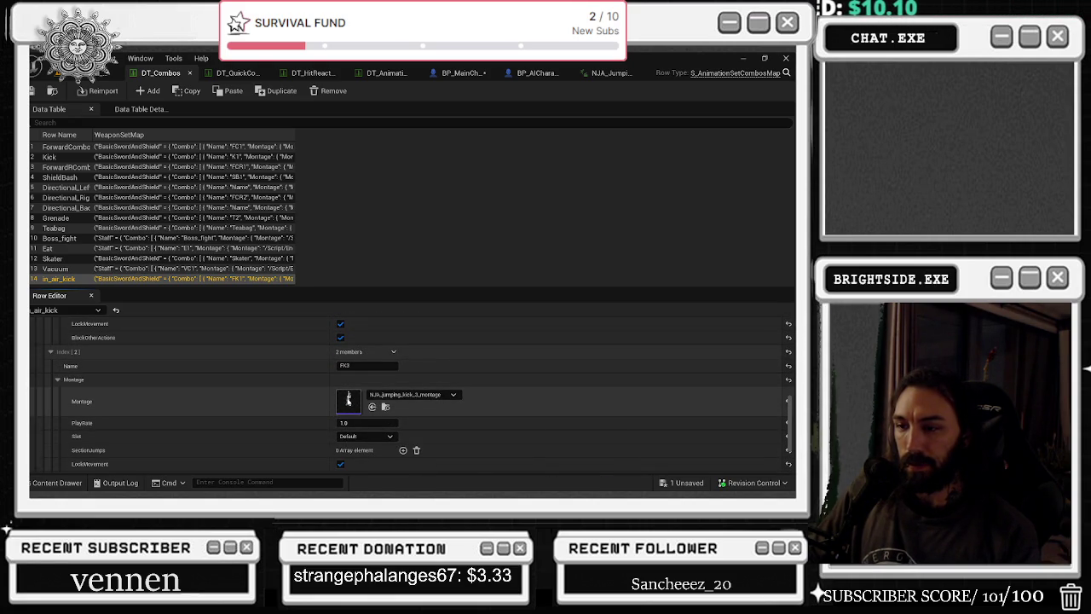
double_click(348, 399)
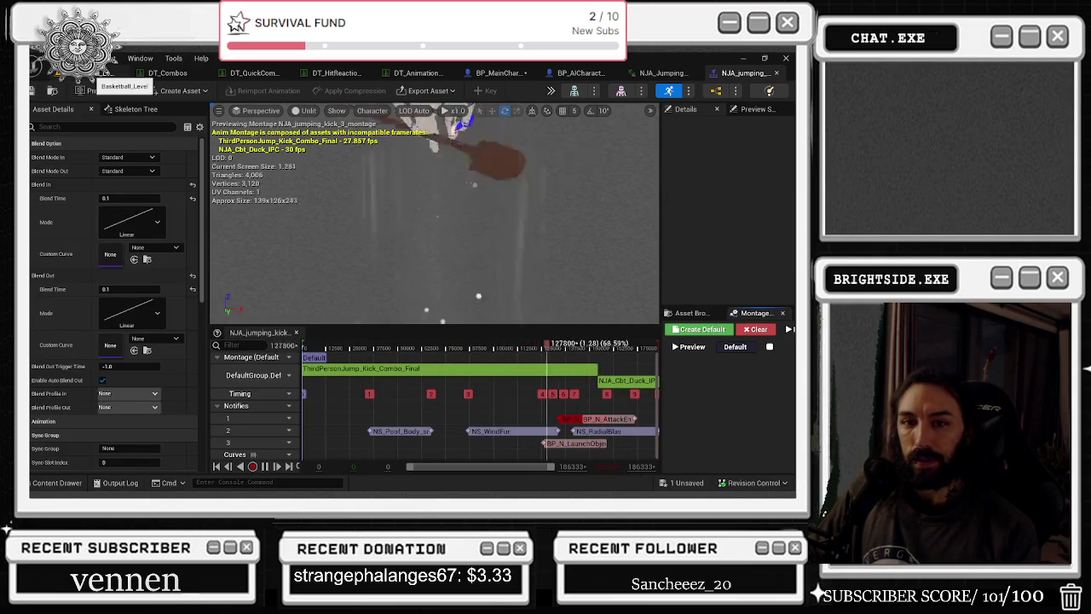
- Return to the level editor and start Play In Editor
left_click(111, 72)
left_click(267, 90)
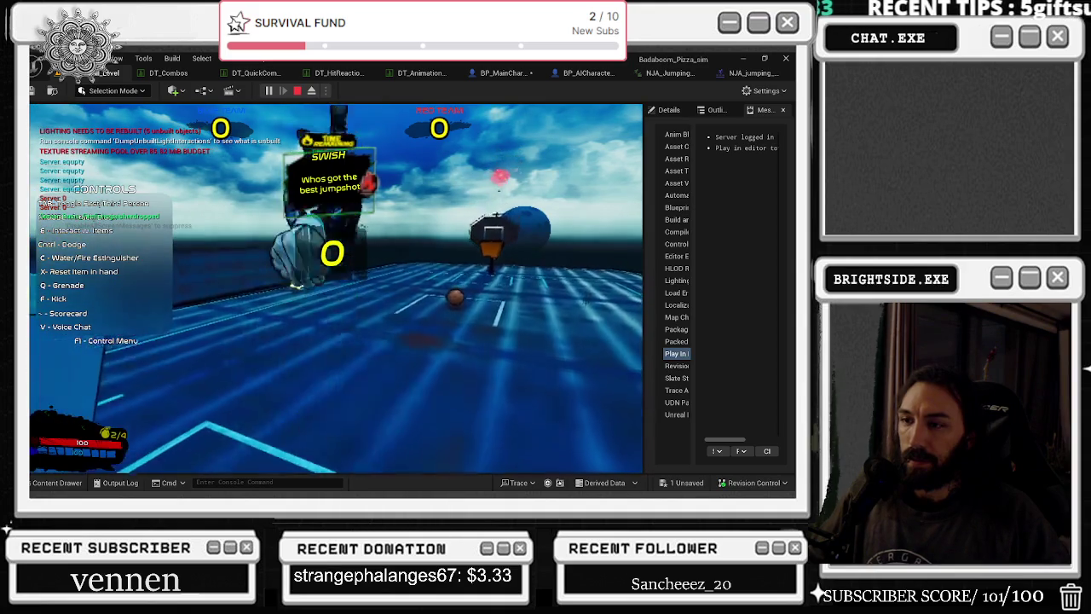
- Run the character across the court toward the hoop and attack near it
key("w")
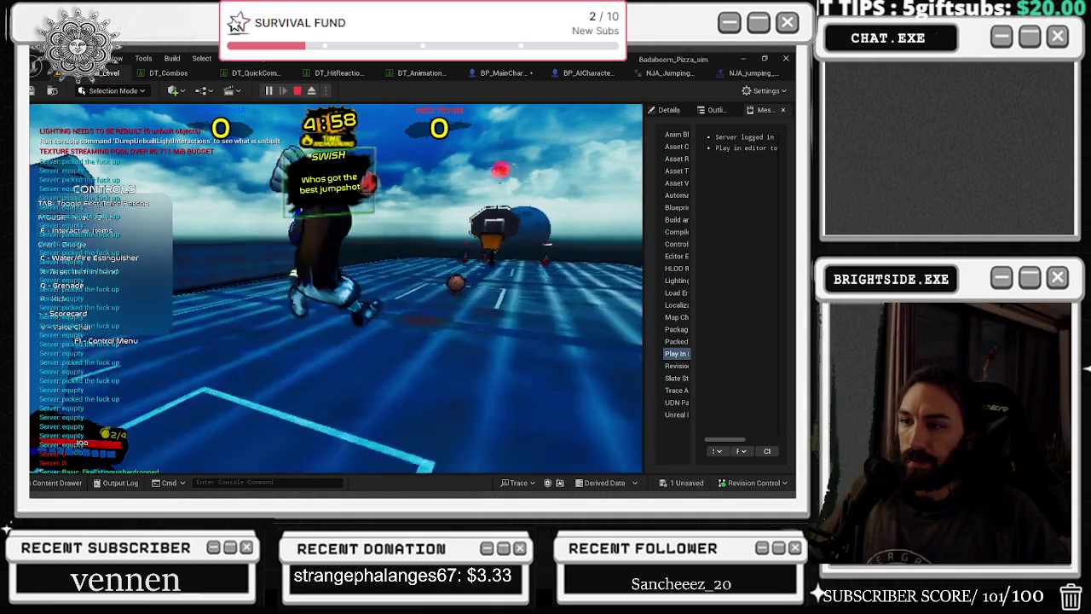
key("w")
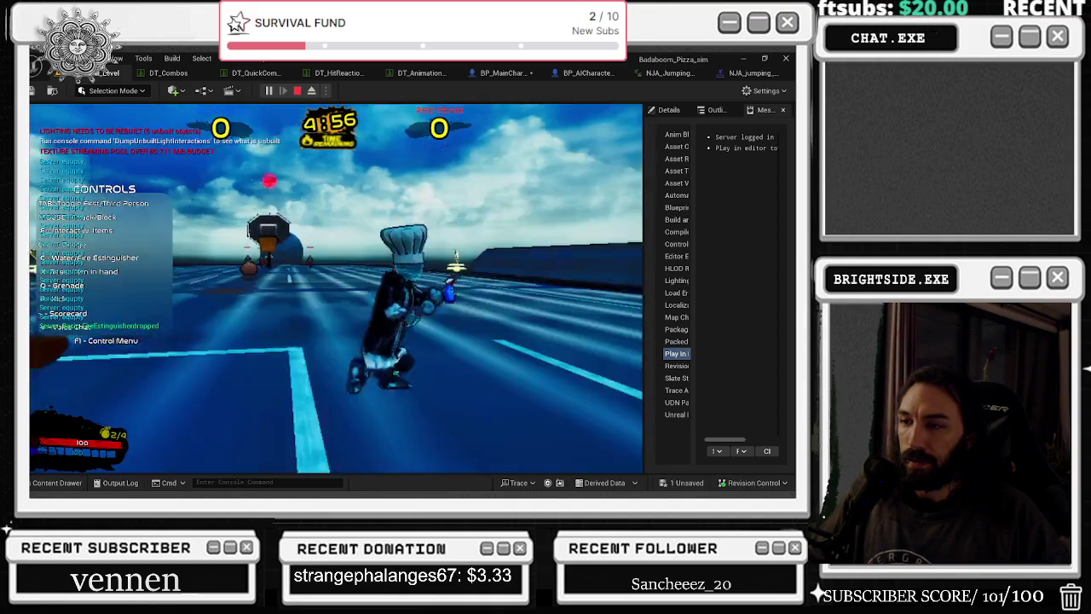
key("w")
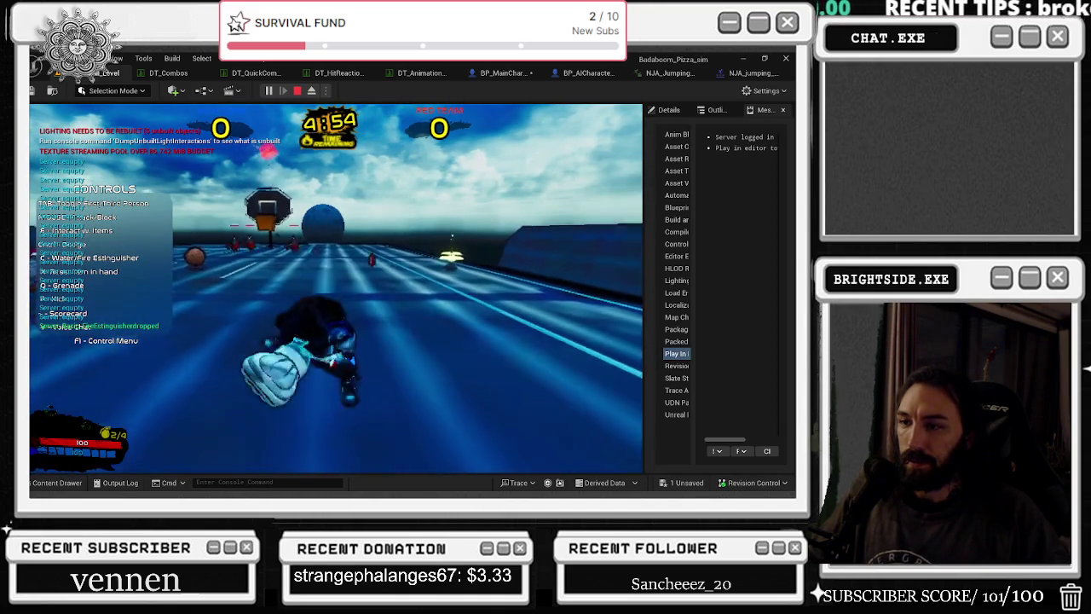
key("w")
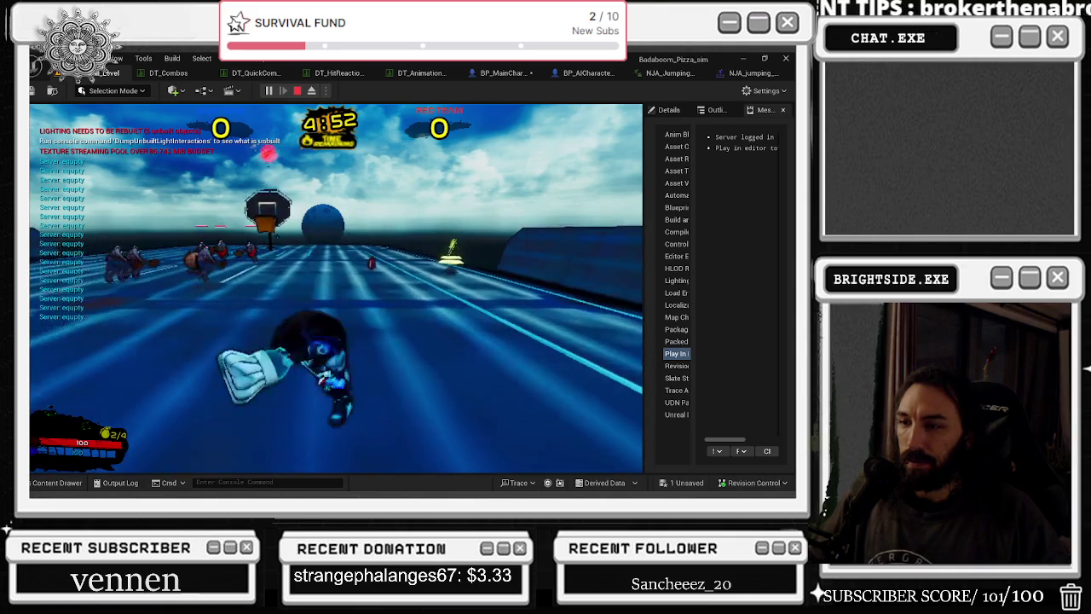
key("w")
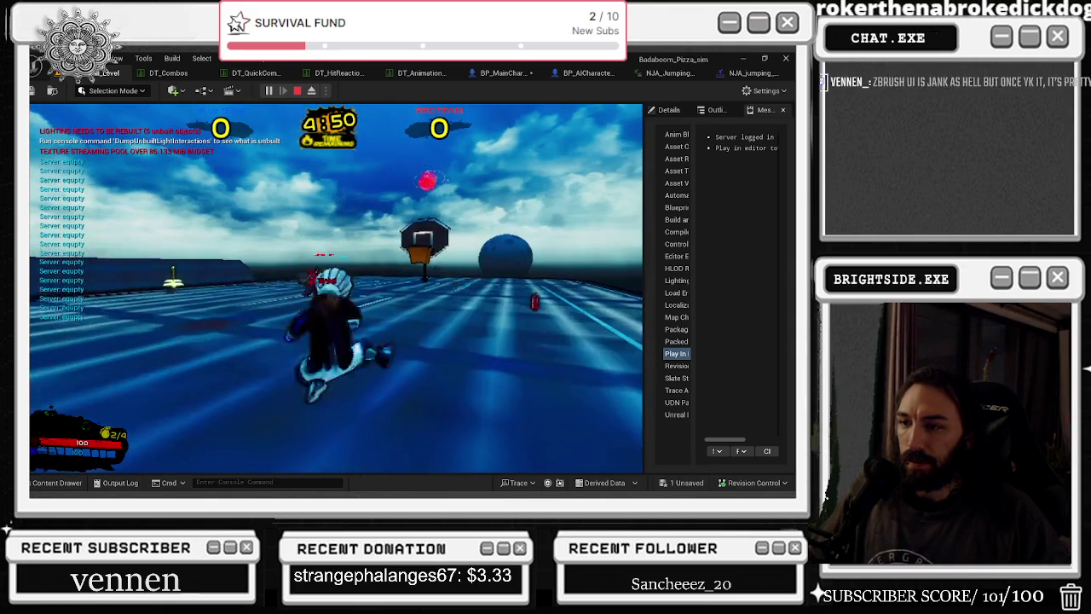
key("w")
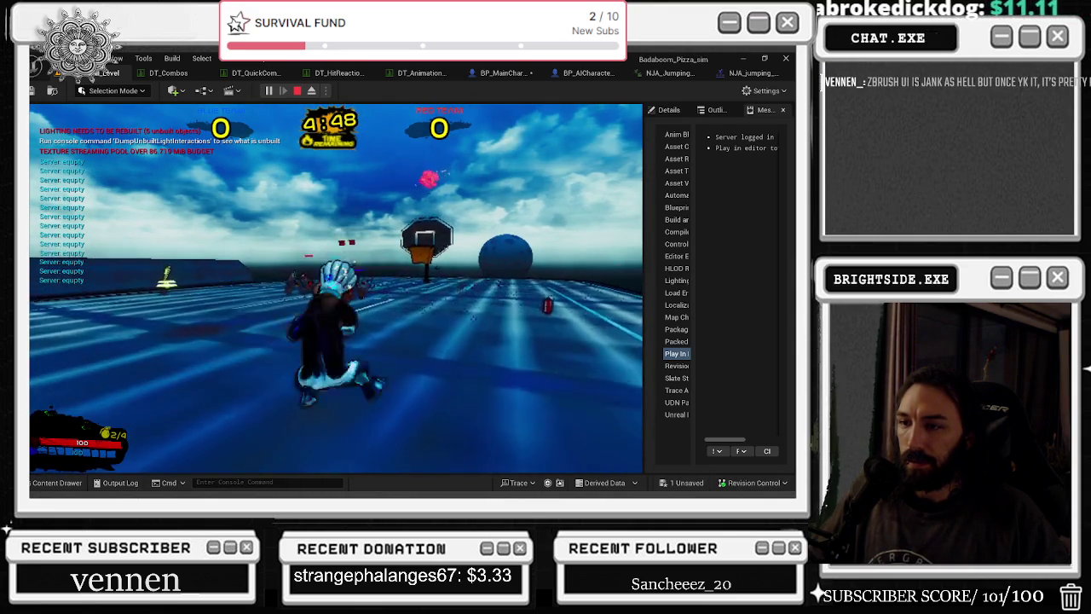
key("w")
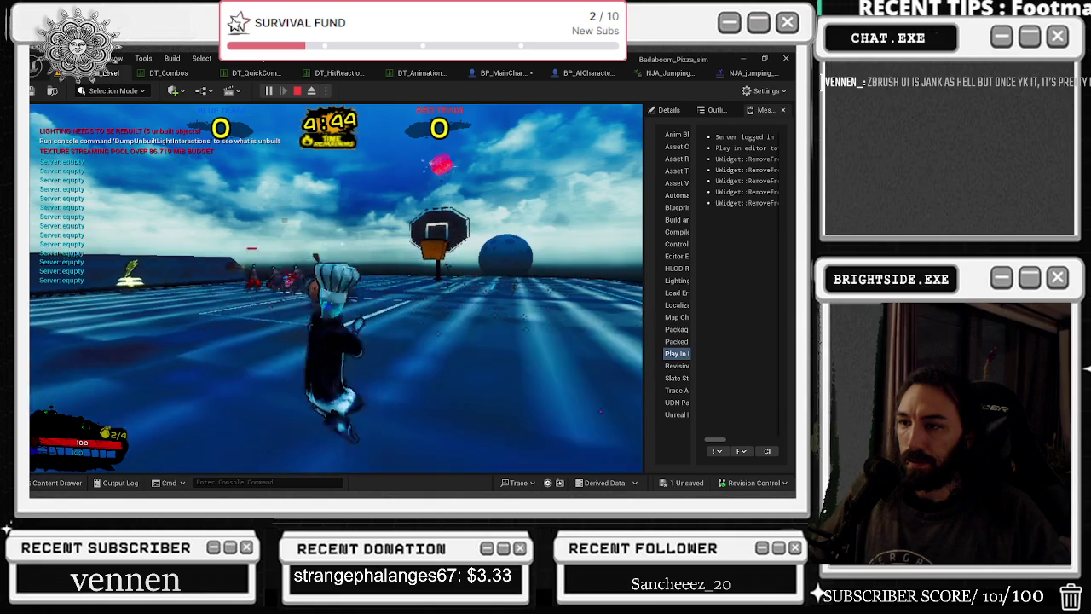
key("w")
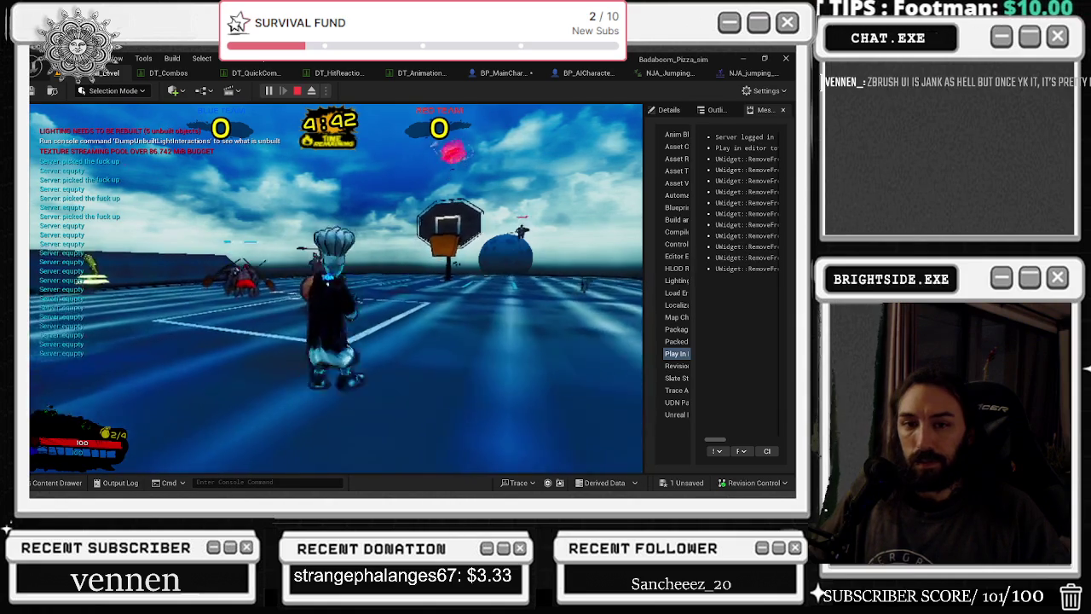
key("w")
key("w")
key("w")
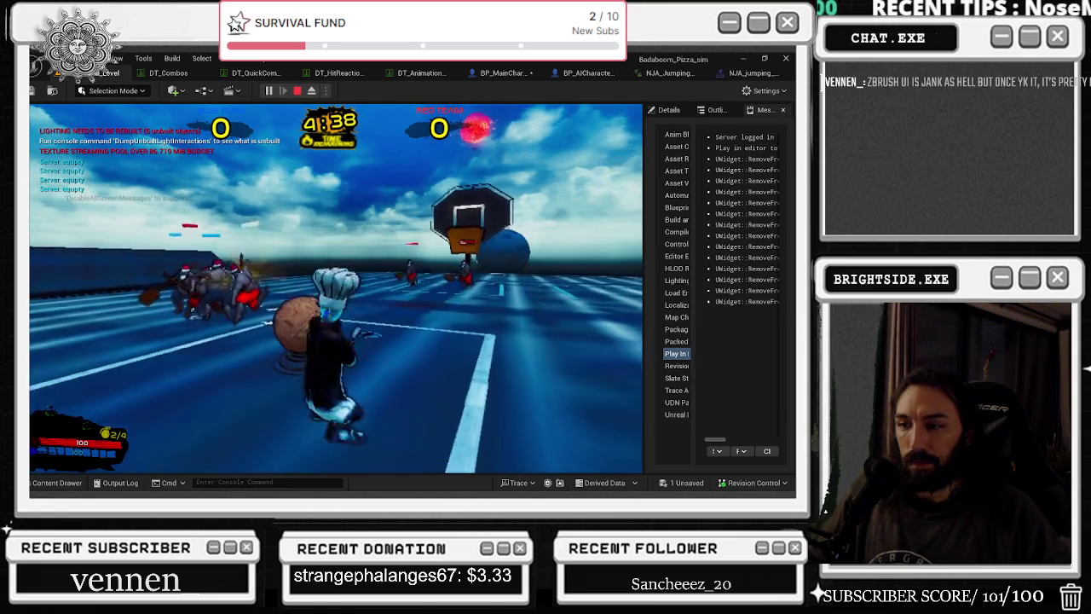
key("w")
key("w")
key("w")
key("w")
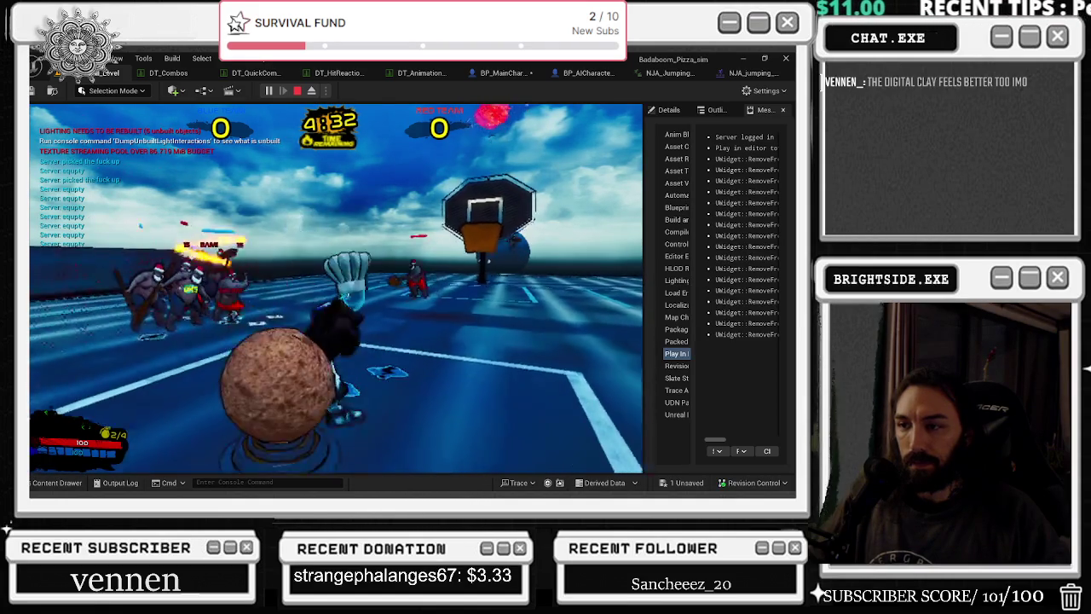
- Turn toward the enemies, jump and flip, and swing the weapon at them
key("a")
key("space")
key("a")
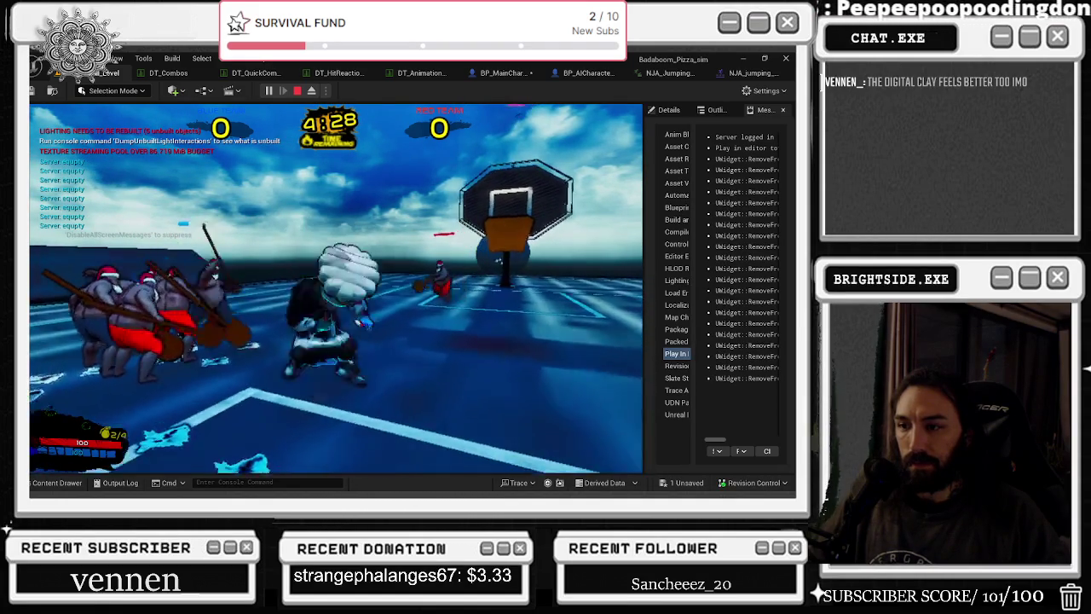
key("w")
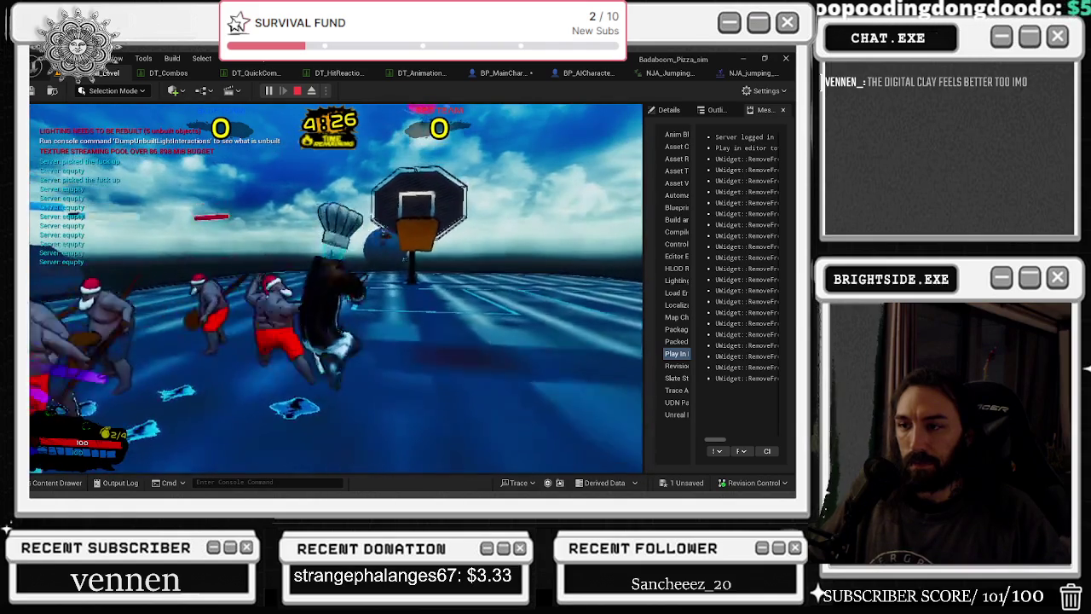
key("a")
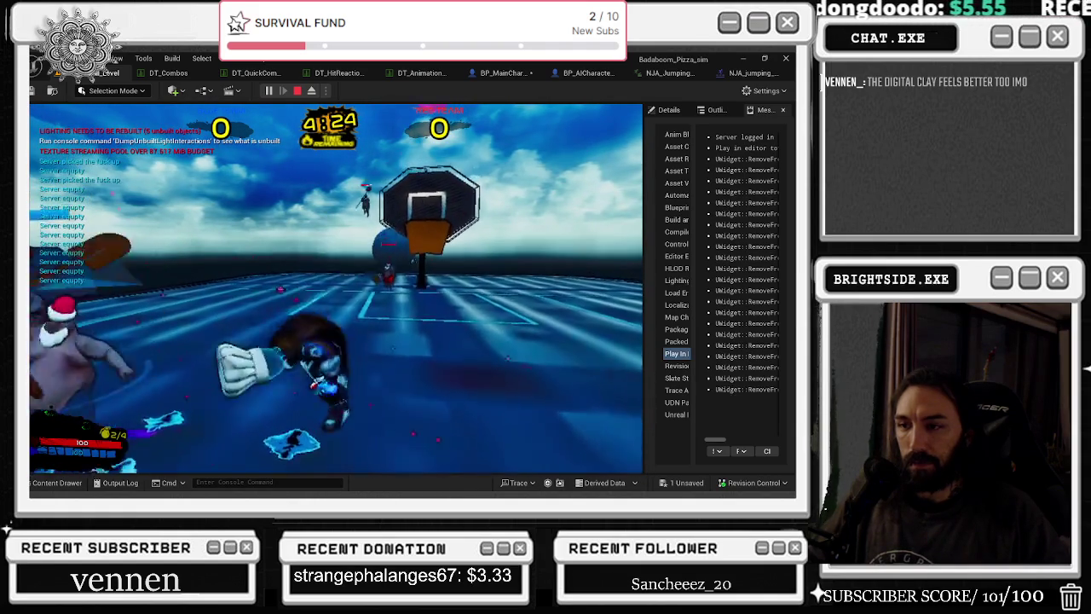
key("a")
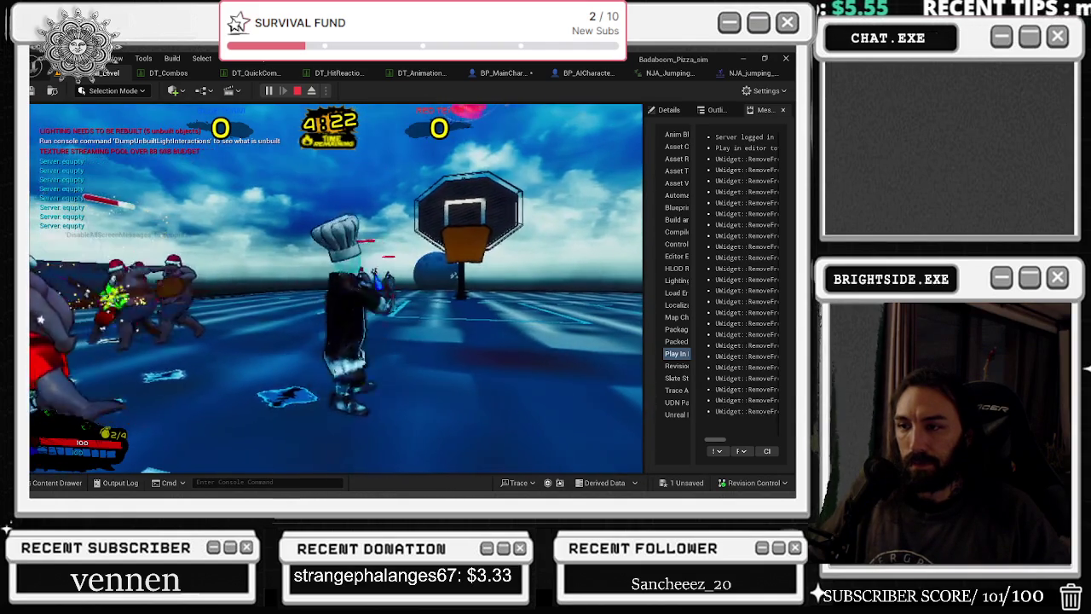
key("space")
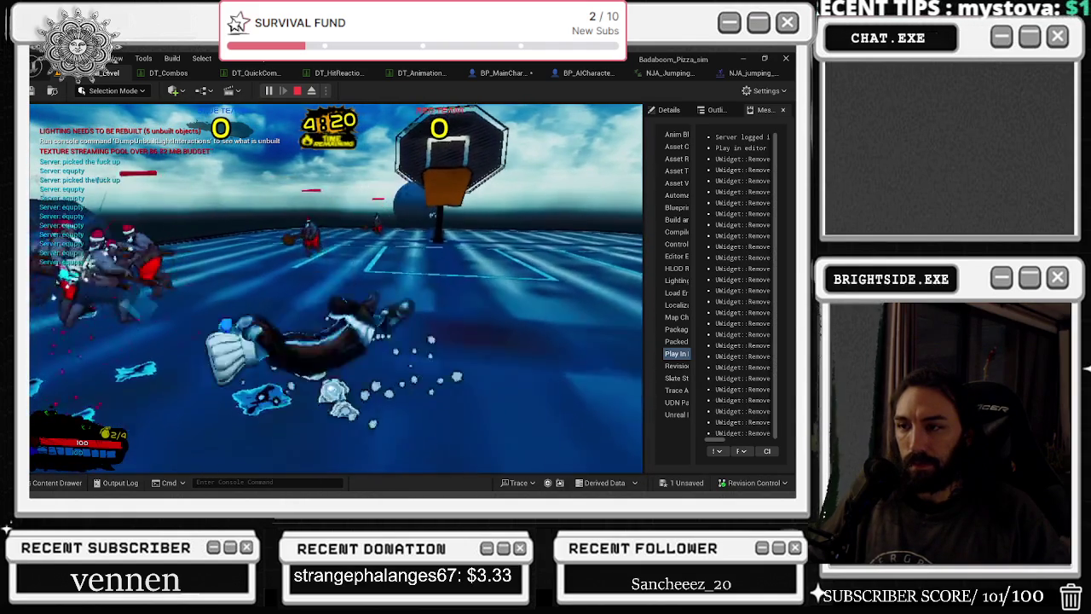
key("a")
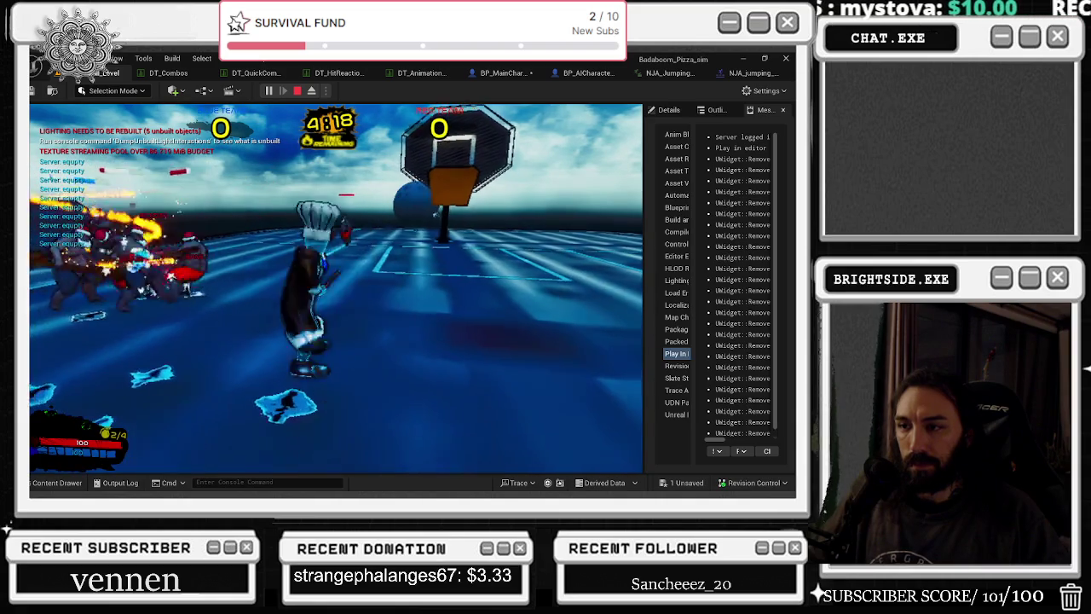
key("d")
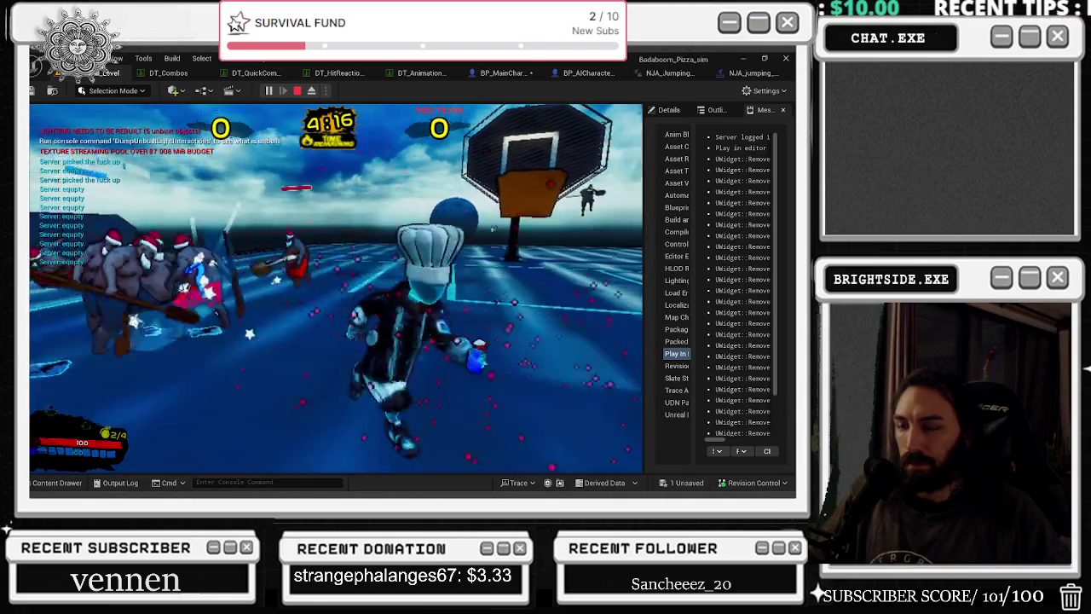
- Run back to the hoop, jump up at it, and dive forward
key("w")
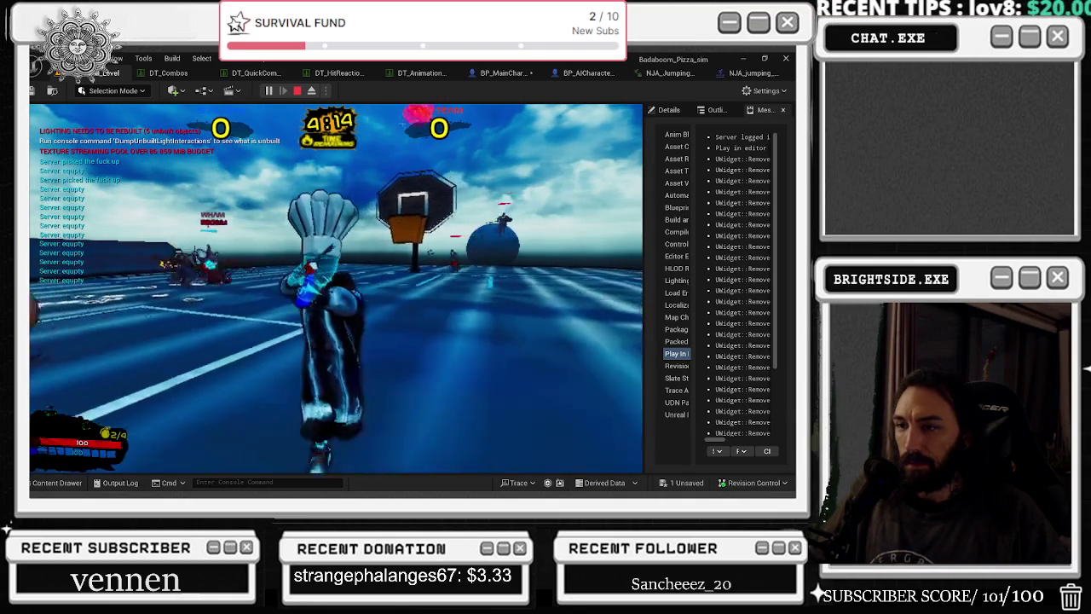
key("w")
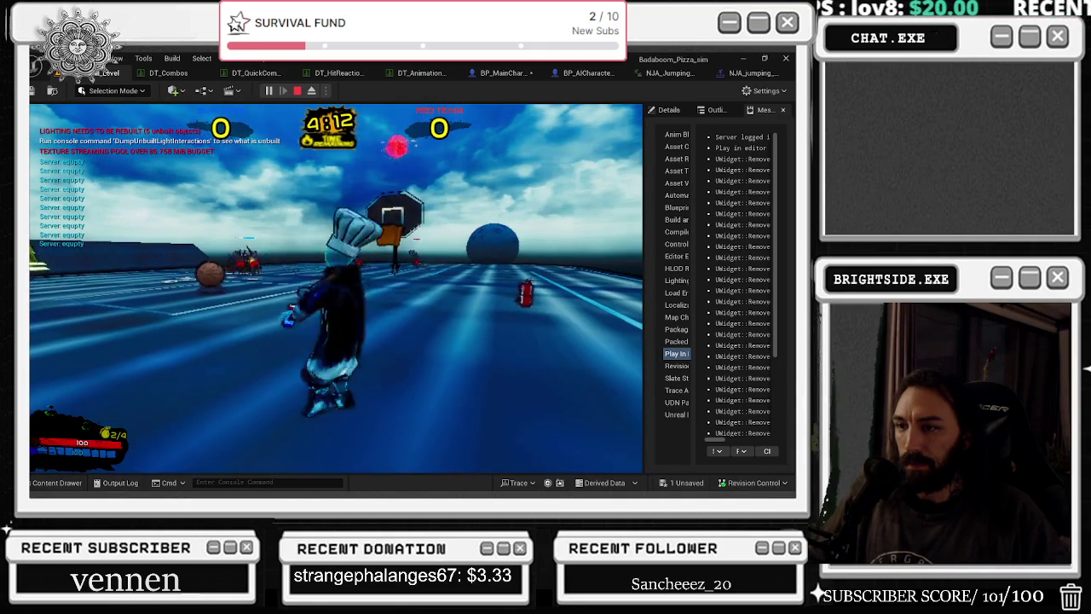
key("w")
key("space")
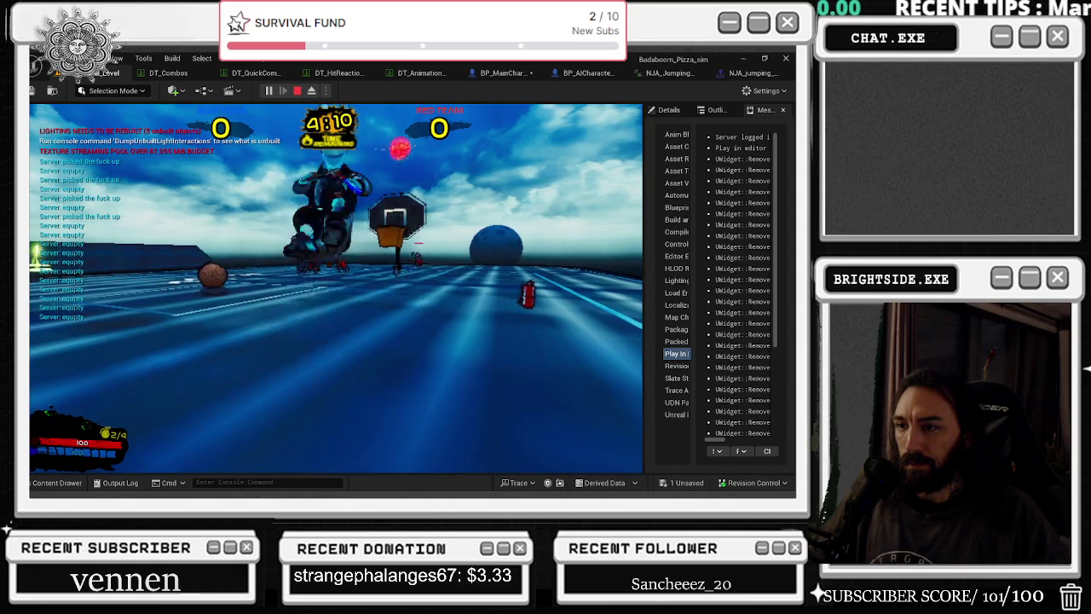
key("s")
key("w")
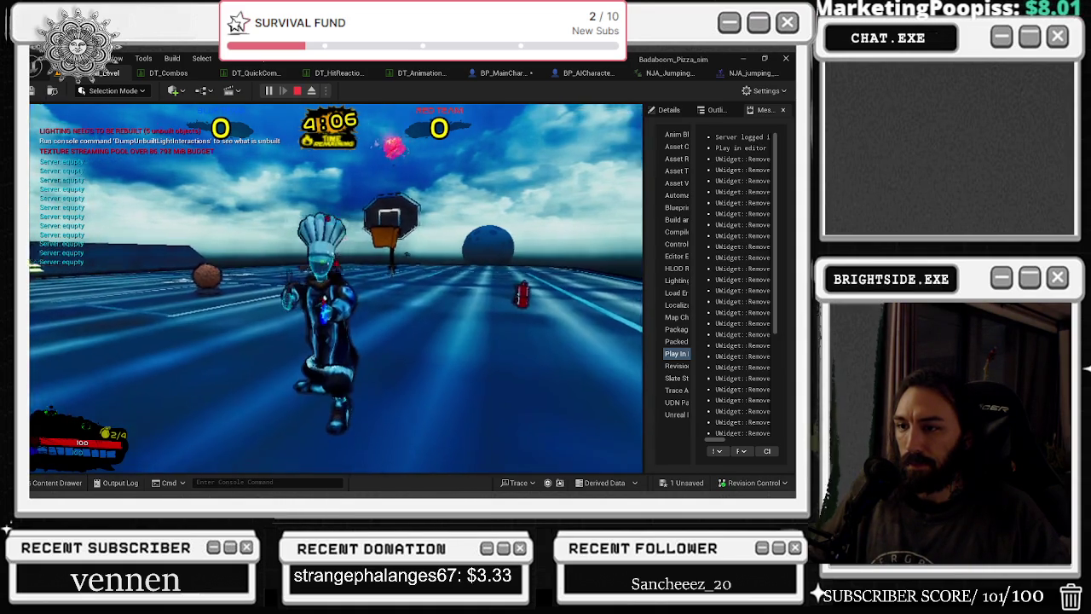
key("w")
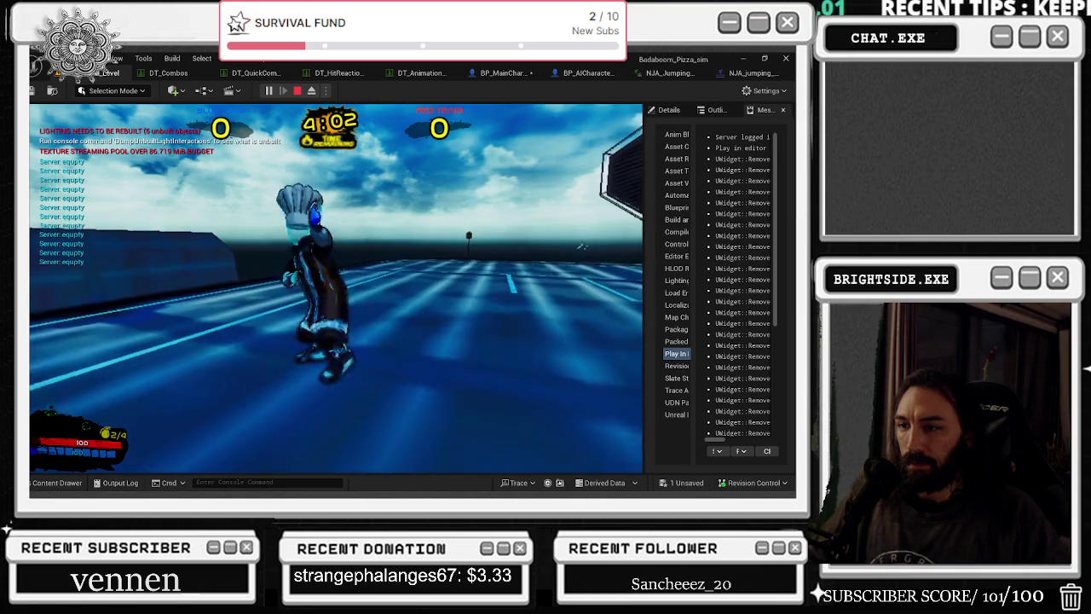
- Run around the court a while longer, then stop the play session with Esc
key("w")
key("a")
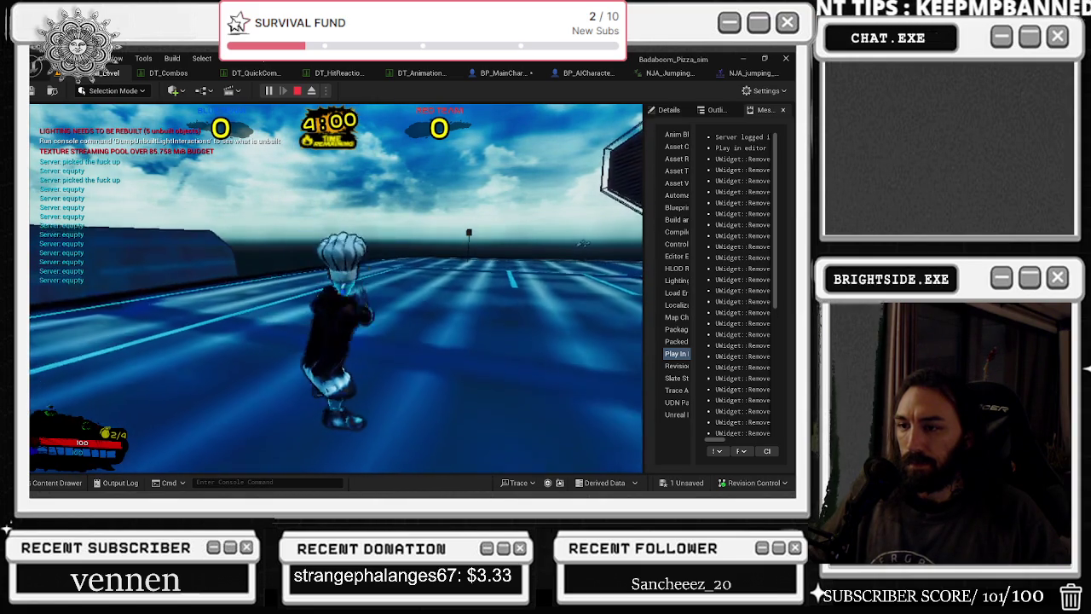
key("w")
key("a")
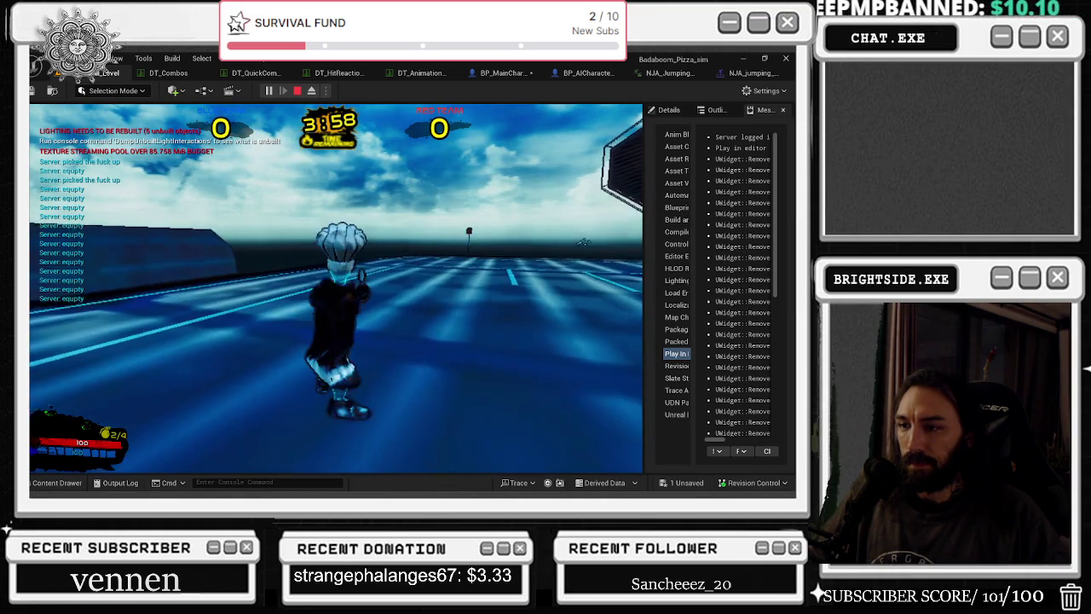
key("w")
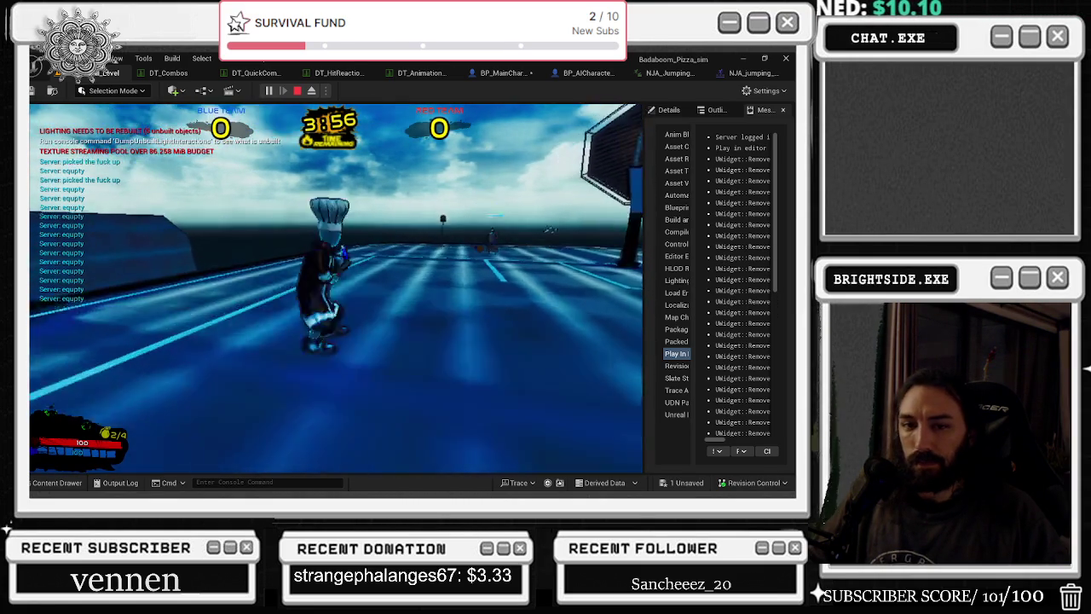
key("w")
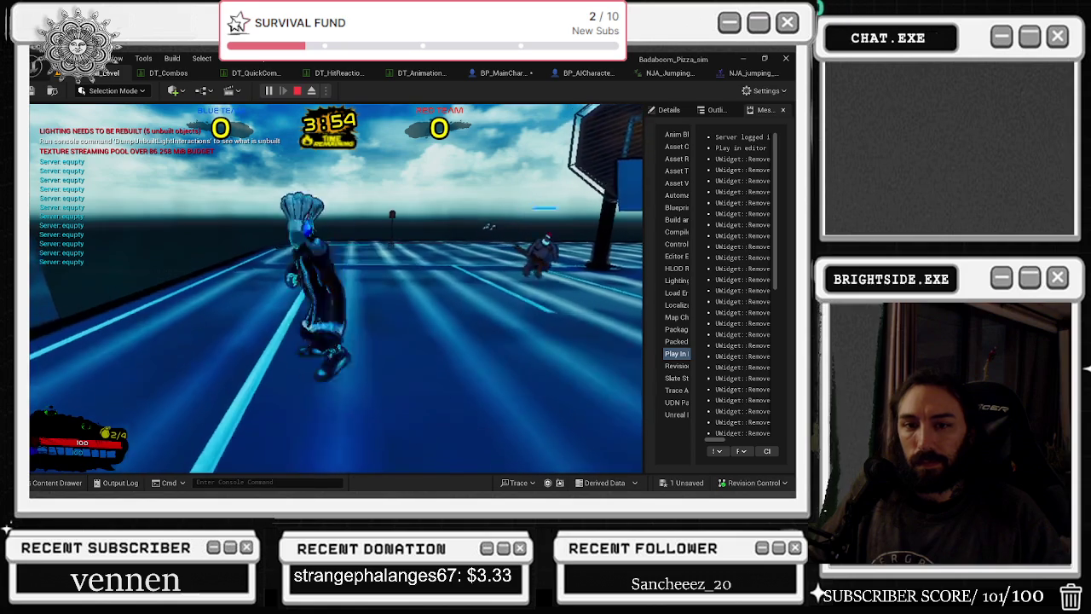
key("w")
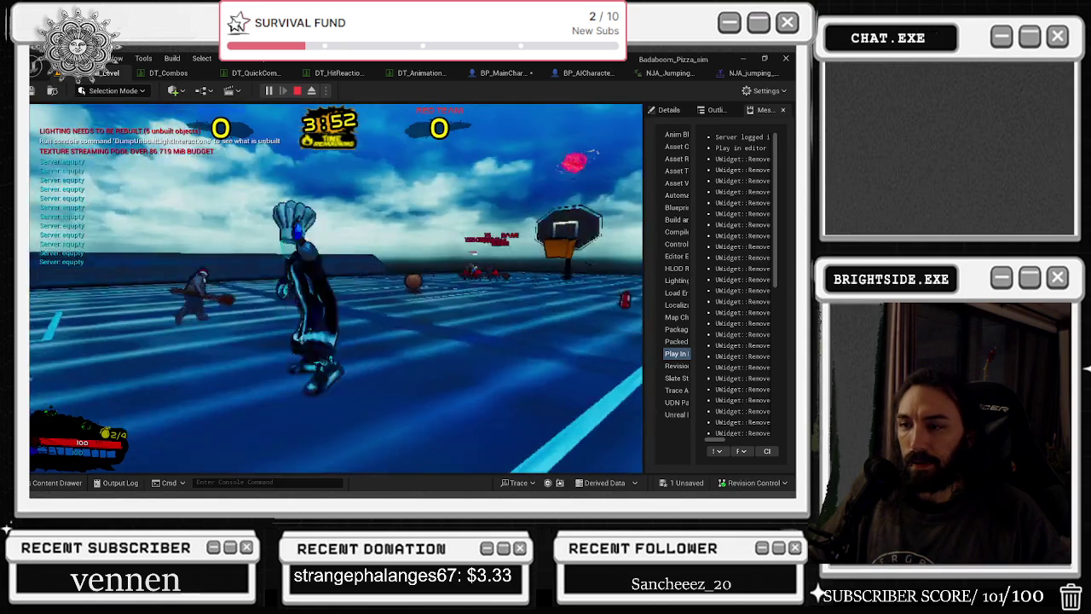
key("w")
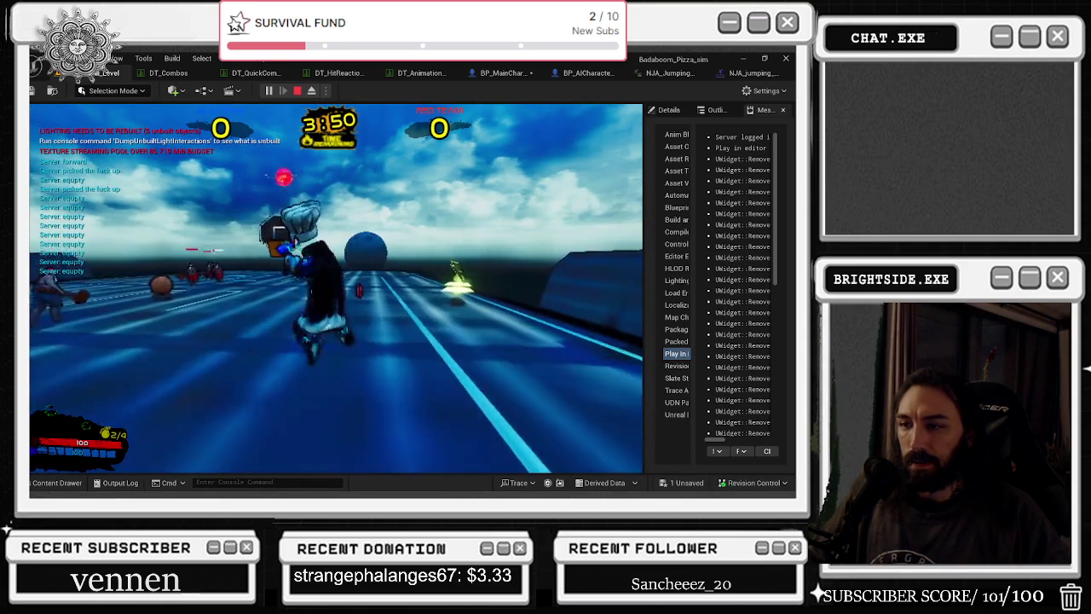
key("w")
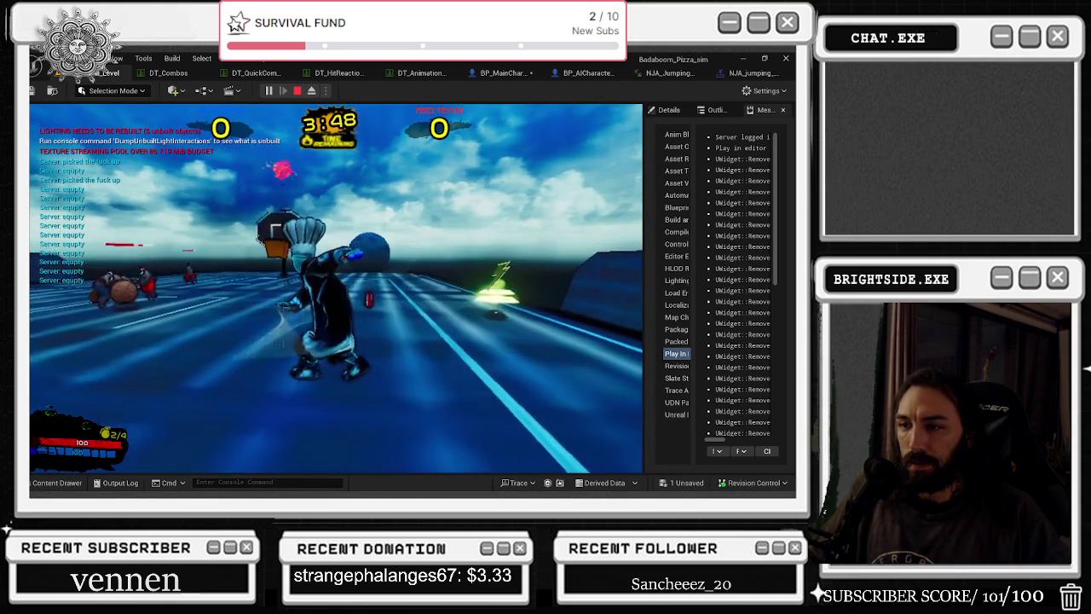
key("w")
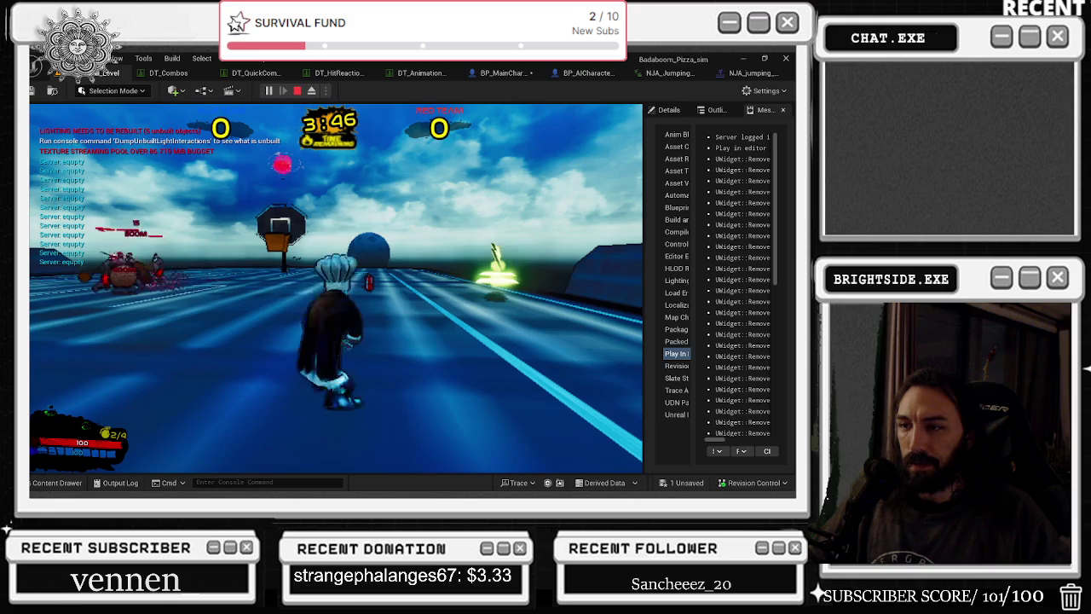
key("w")
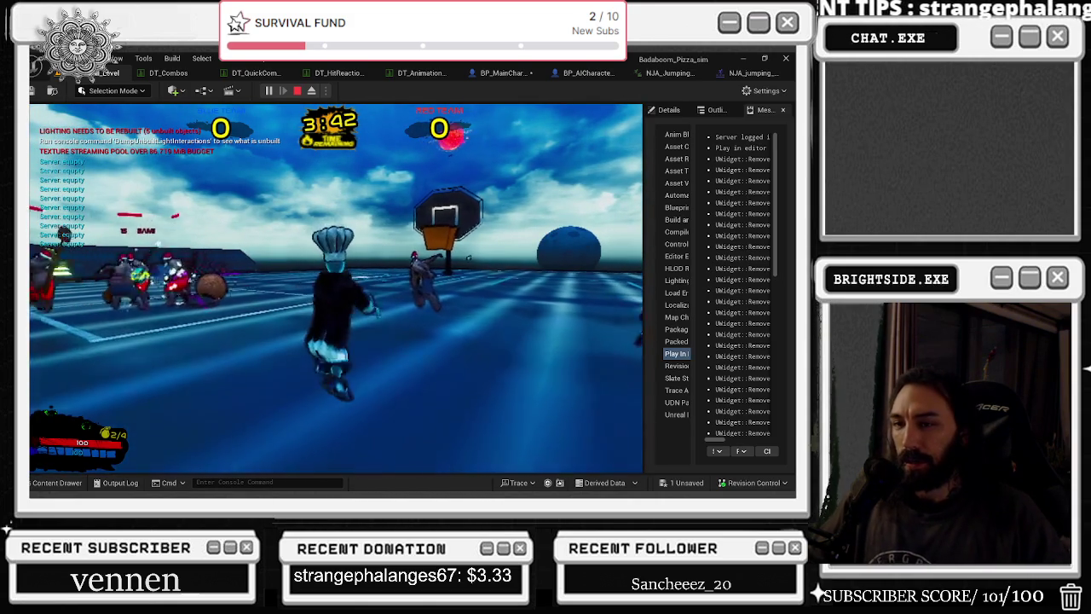
key("Escape")
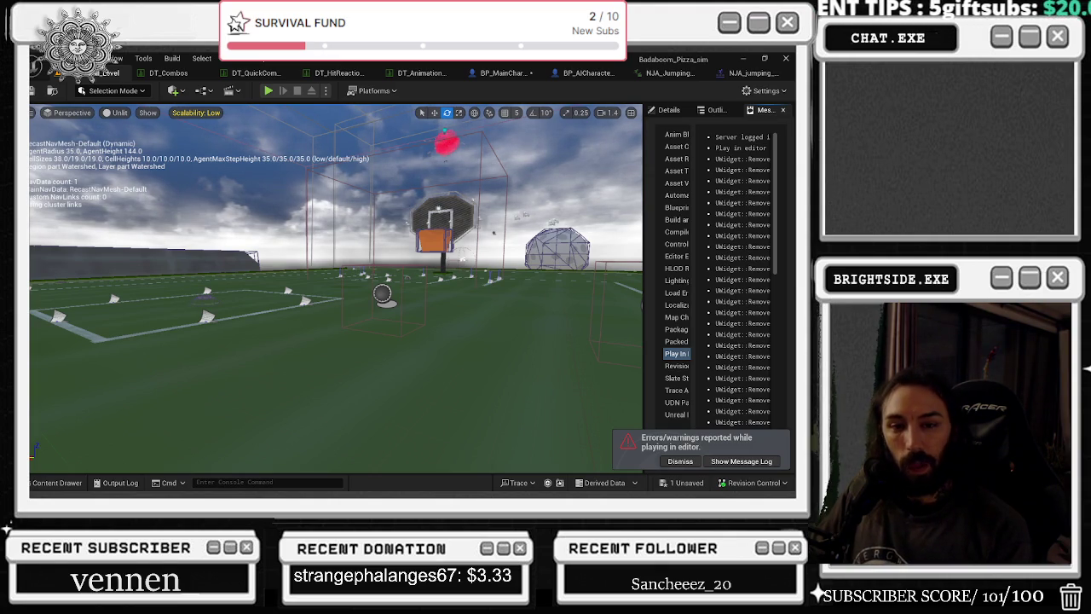
- Dismiss the errors notice, return to DT_Combos, and copy the FK3 combo entry
left_click(681, 461)
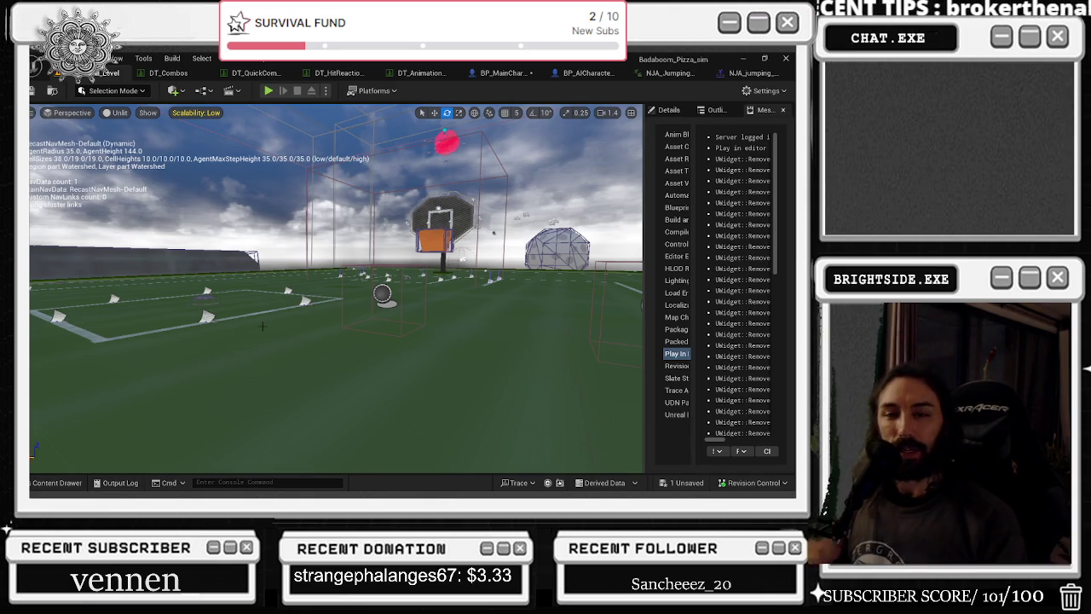
left_click(168, 73)
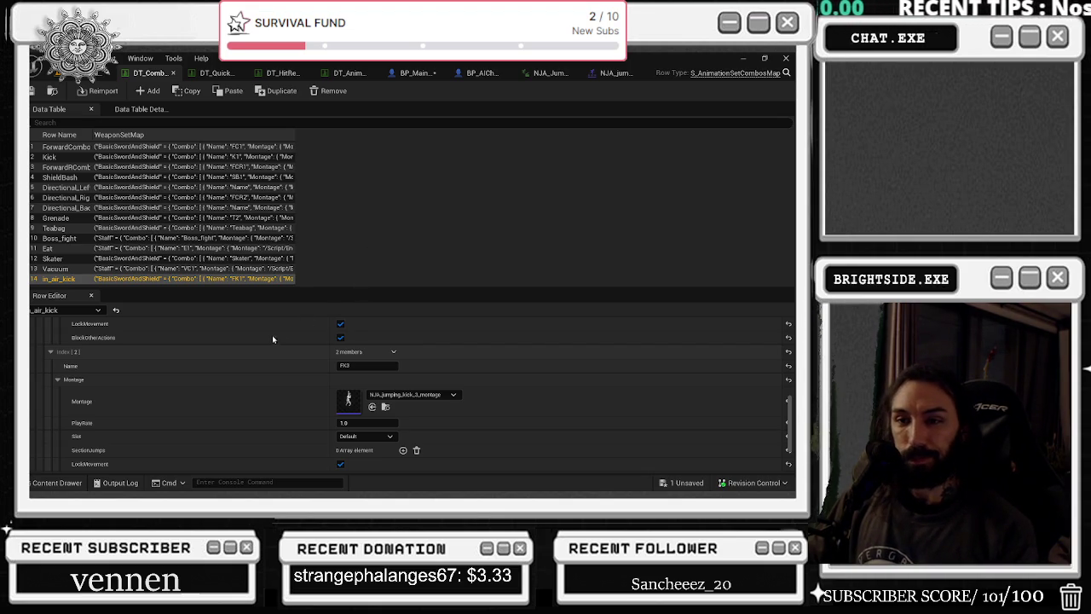
scroll(195, 366, "up", 1)
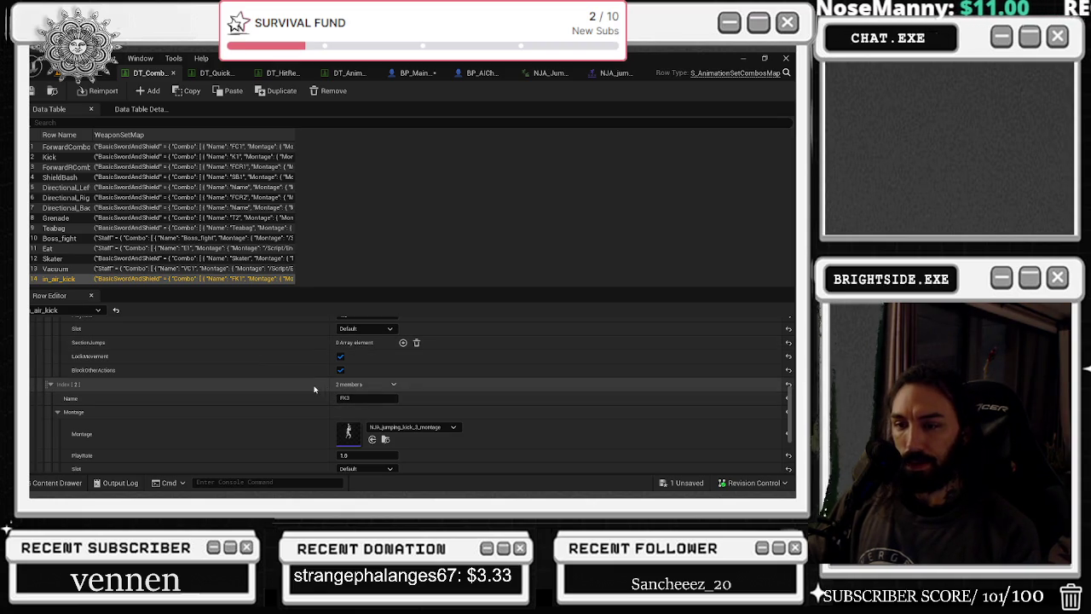
scroll(314, 389, "down", 2)
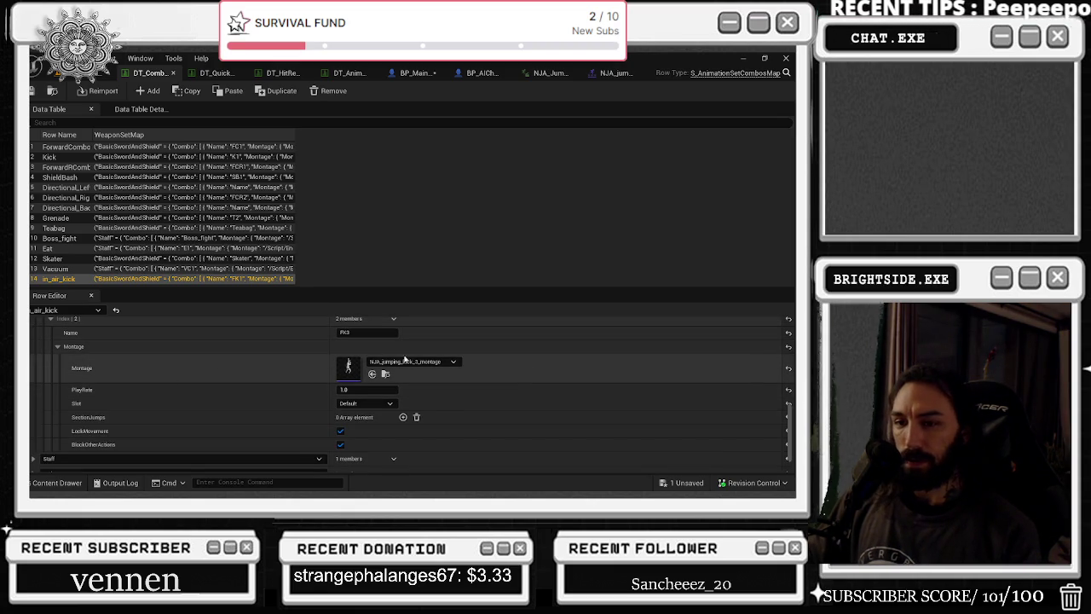
scroll(233, 388, "up", 1)
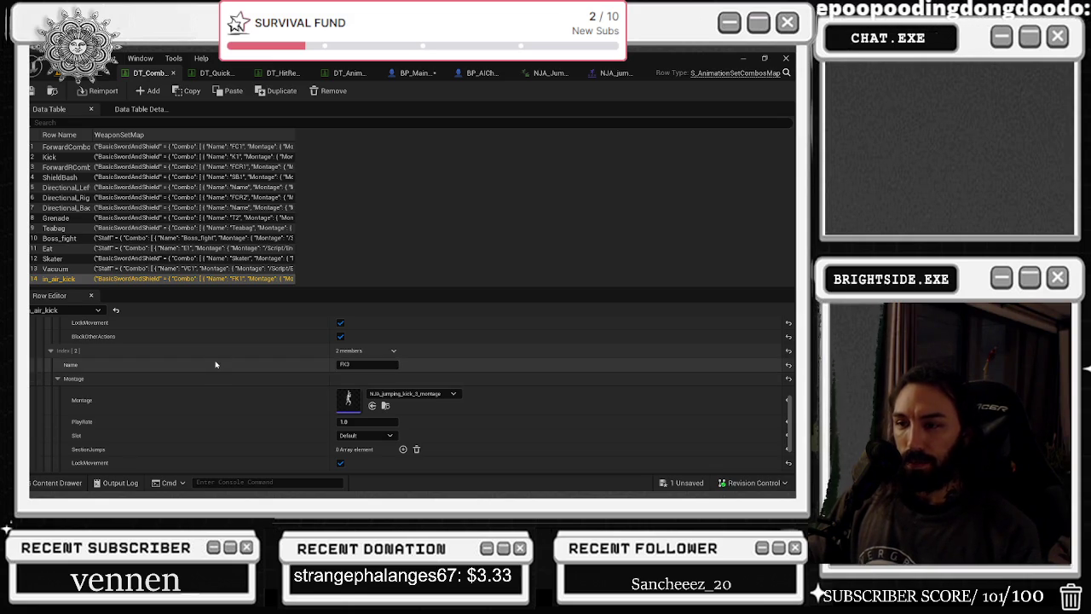
right_click(227, 358)
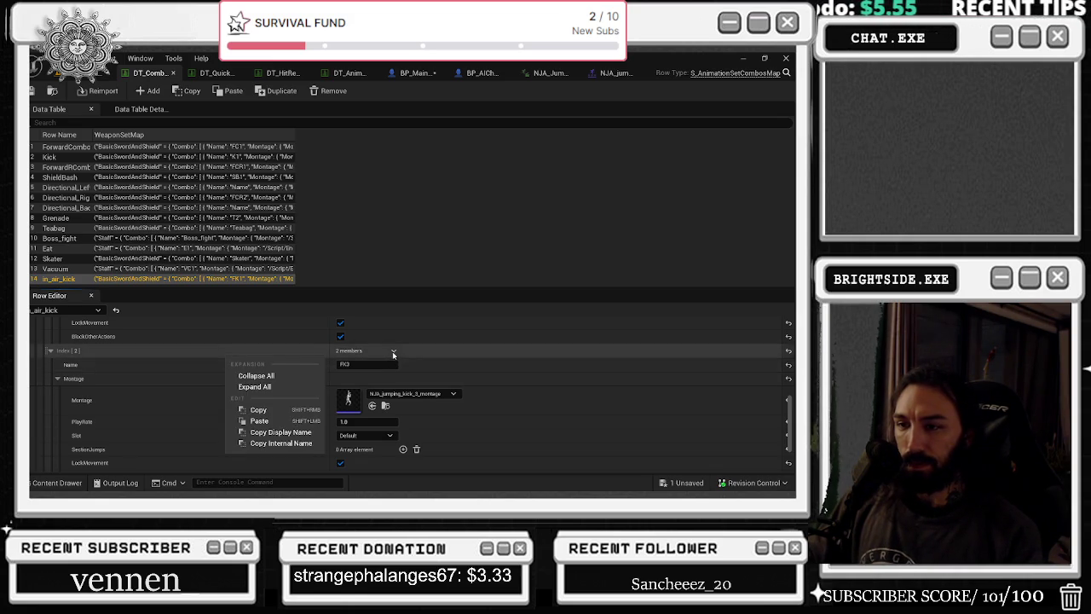
left_click(117, 353)
- Expand the Staff combo to inspect entries FK1 and FK2, then collapse them
scroll(126, 361, "down", 4)
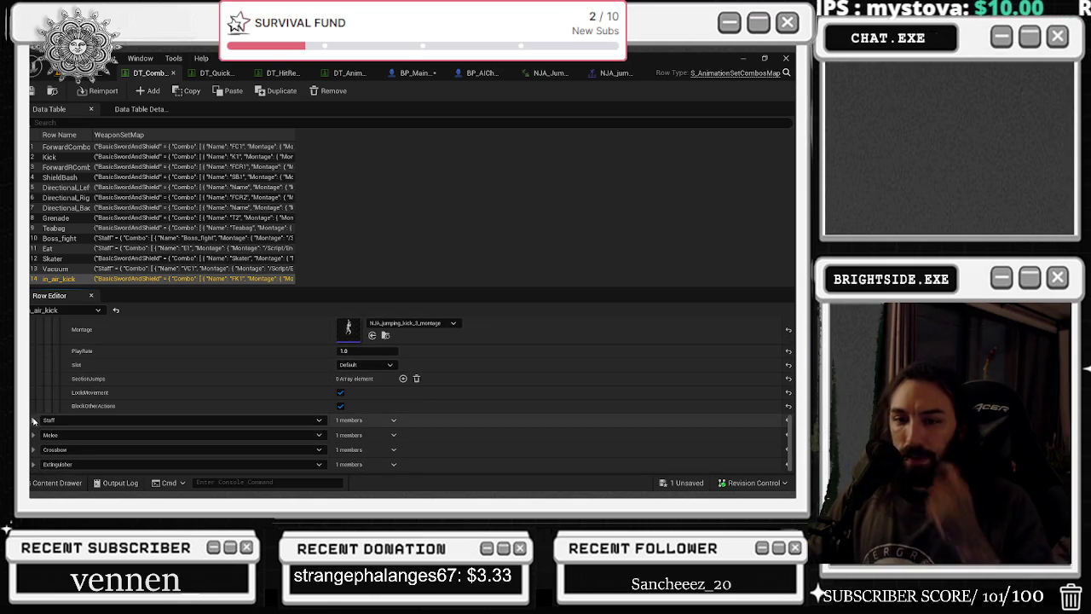
left_click(33, 420)
scroll(46, 417, "down", 2)
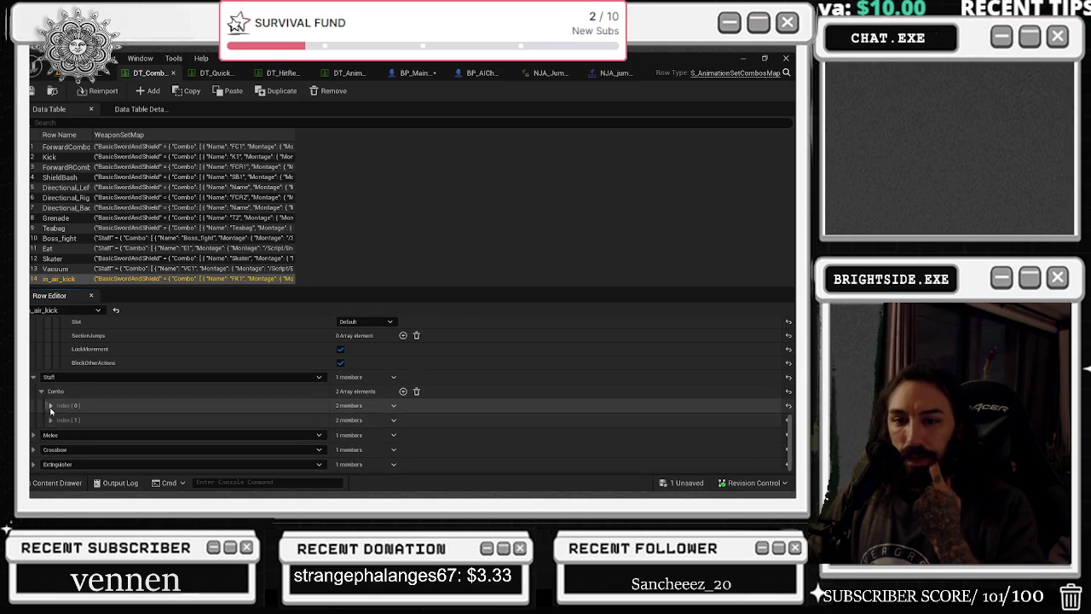
left_click(50, 407)
scroll(158, 421, "down", 2)
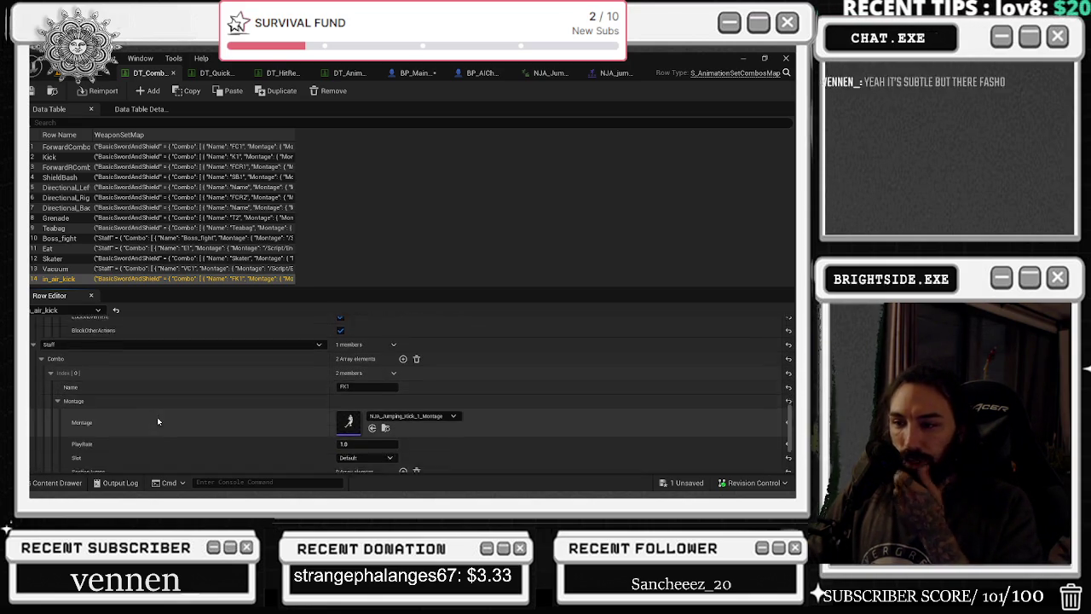
left_click(58, 403)
left_click(51, 416)
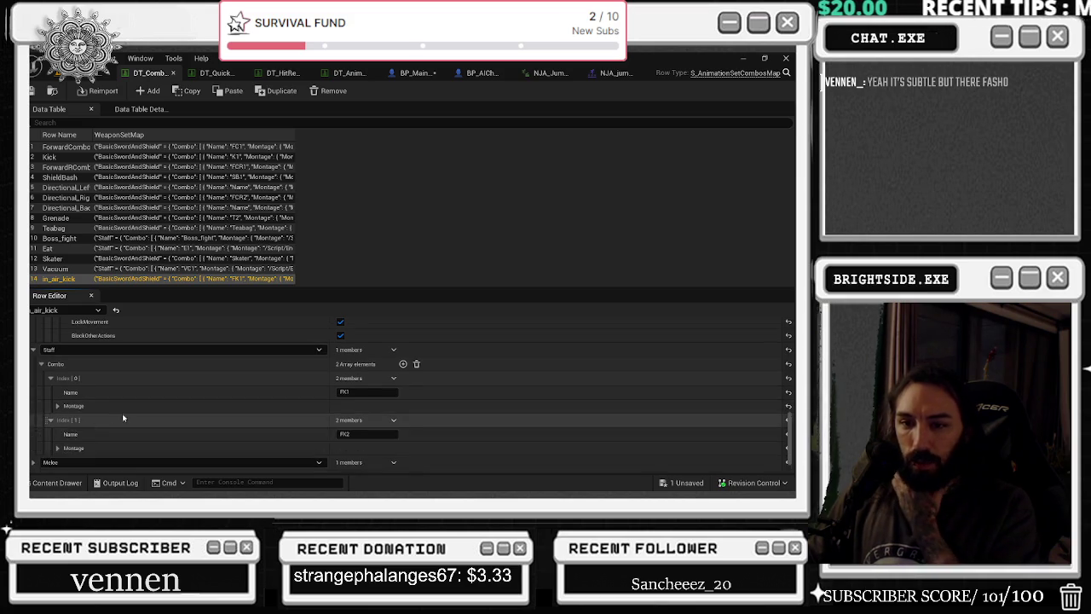
scroll(52, 426, "down", 1)
left_click(57, 423)
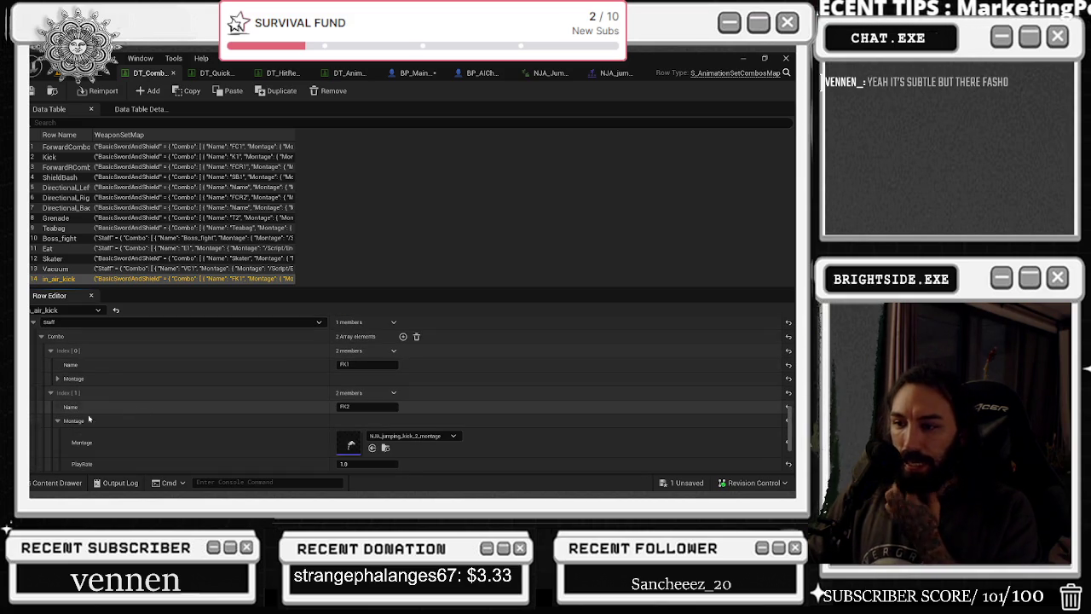
left_click(50, 392)
left_click(50, 379)
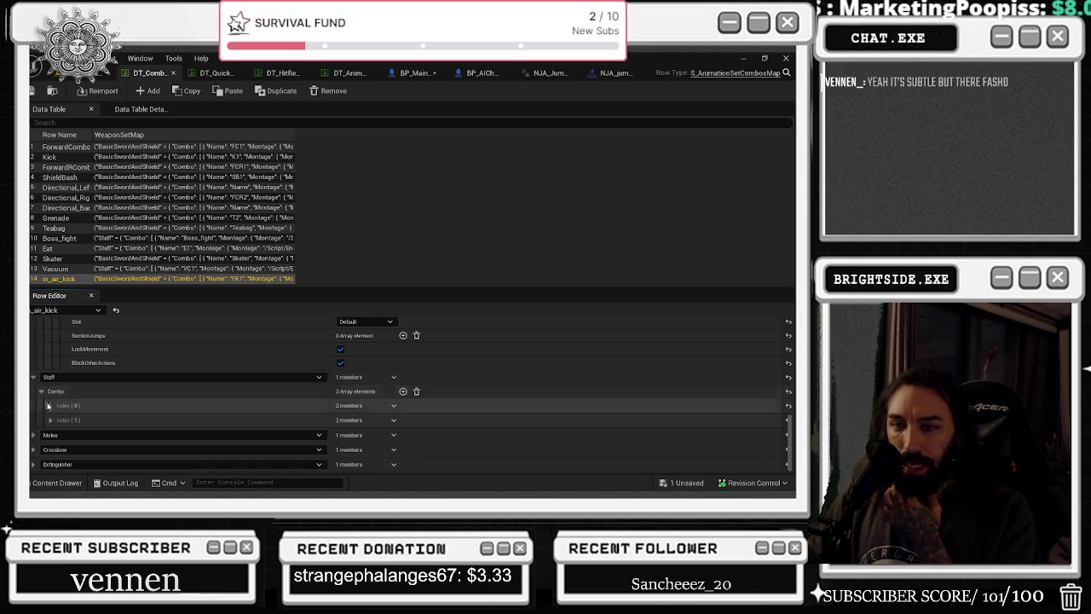
- Paste the copied FK3 entry as the Staff combo's third element and show its montage
left_click(392, 419)
left_click(401, 455)
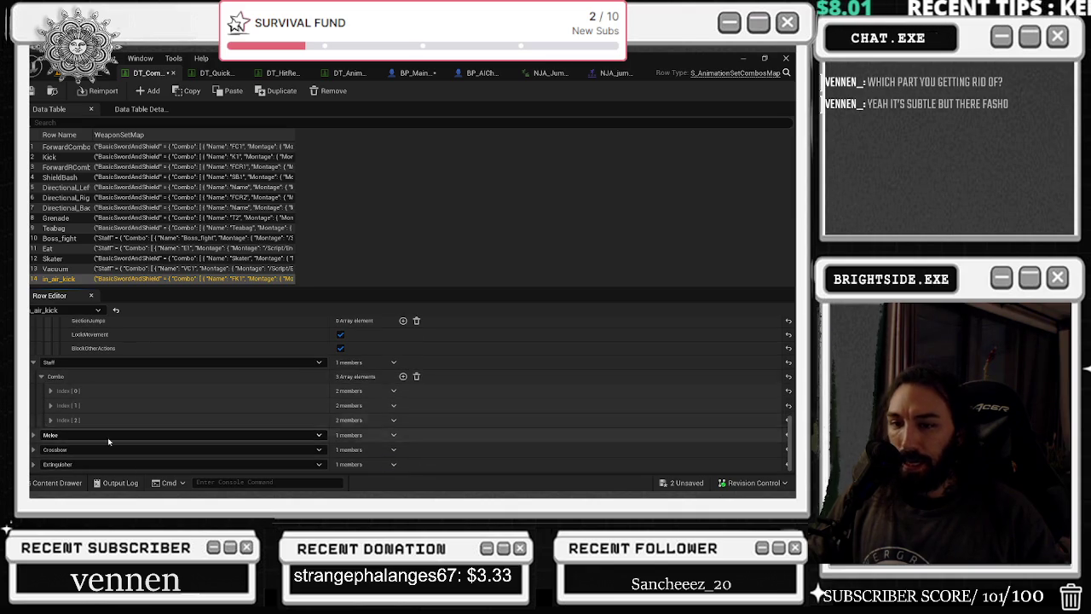
scroll(120, 426, "down", 1)
left_click(50, 420)
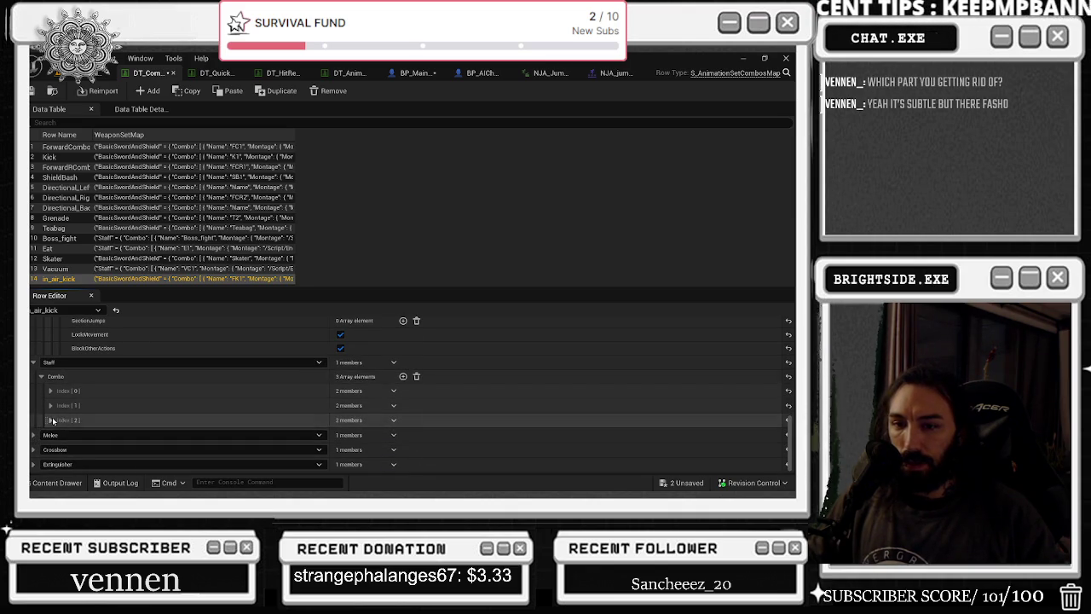
scroll(143, 422, "down", 1)
left_click(57, 432)
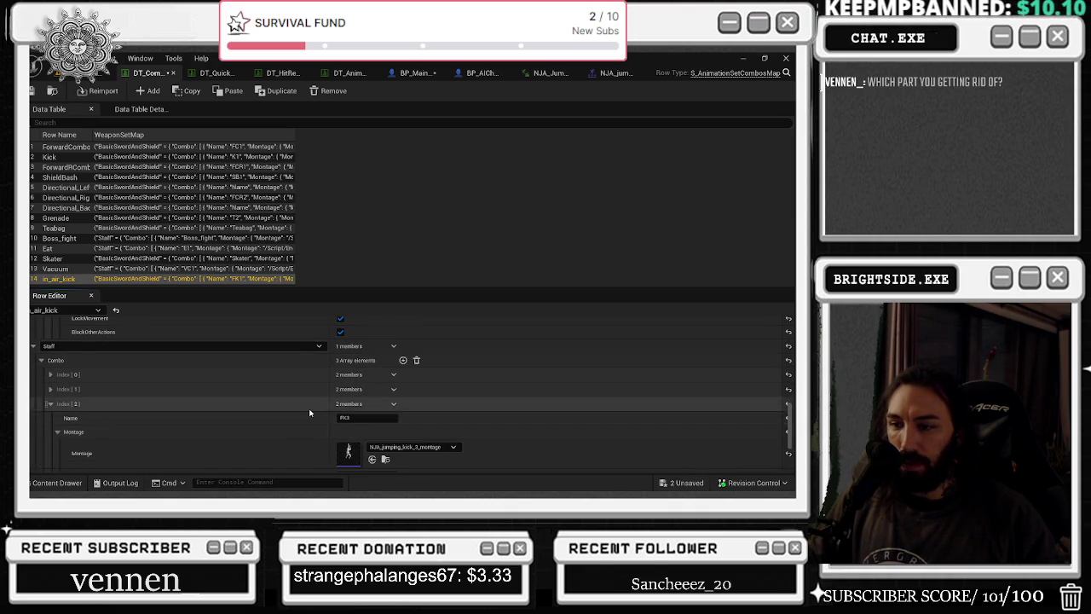
scroll(381, 347, "down", 3)
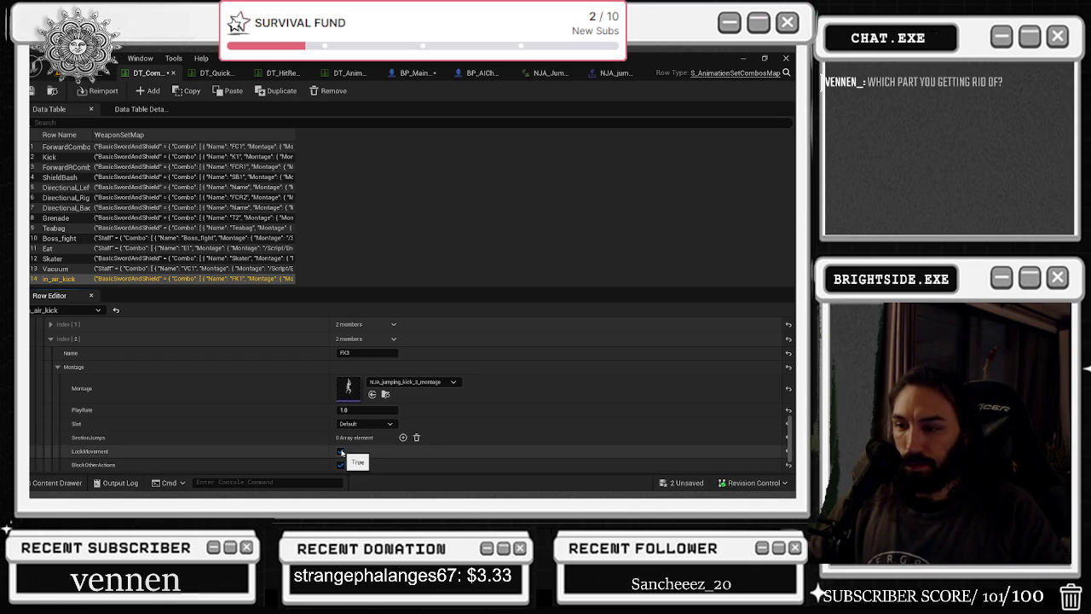
- Compare against the BasicSwordAndShield combo entries and their montages
scroll(196, 416, "up", 2)
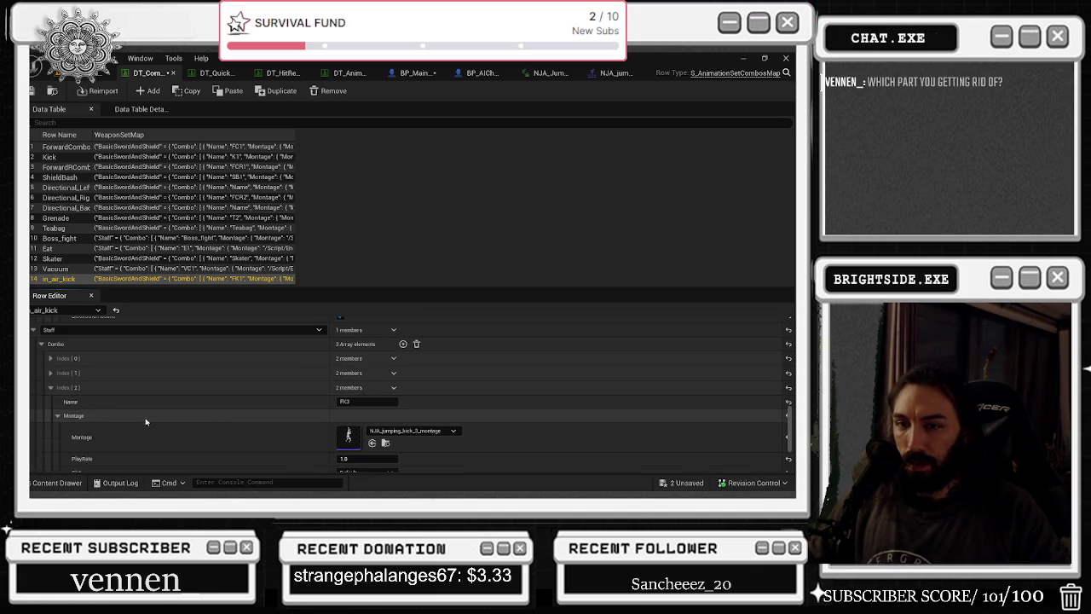
left_click(50, 372)
scroll(307, 361, "down", 3)
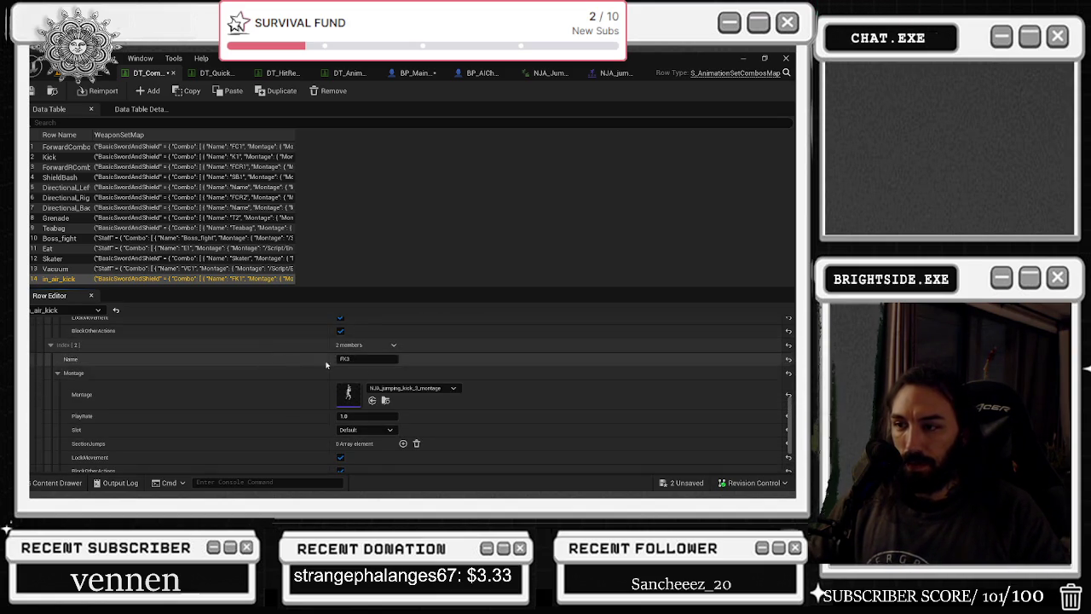
scroll(323, 368, "down", 2)
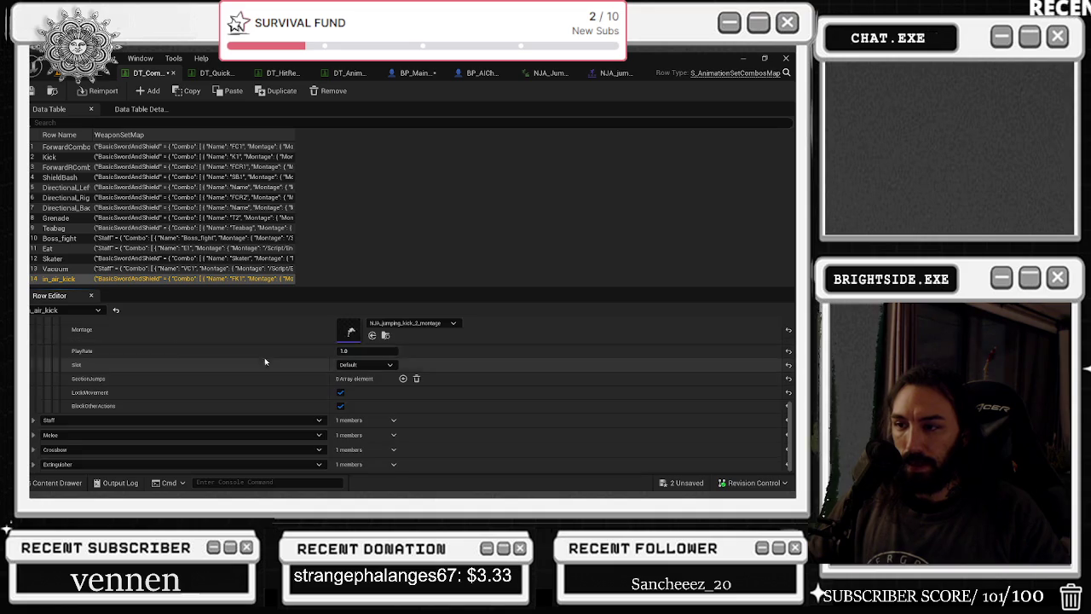
scroll(187, 397, "up", 2)
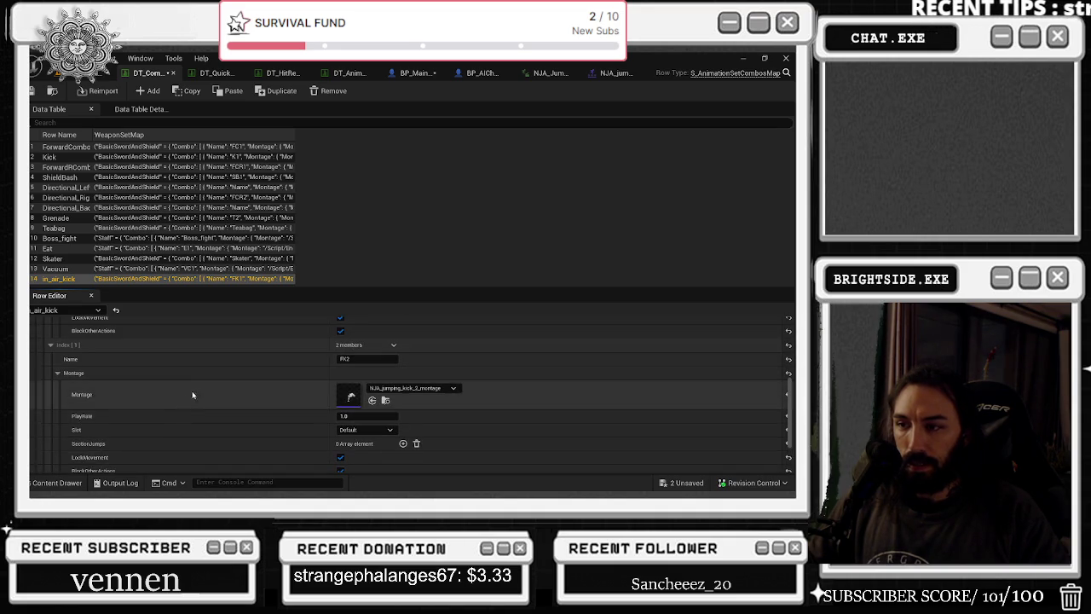
scroll(183, 390, "up", 3)
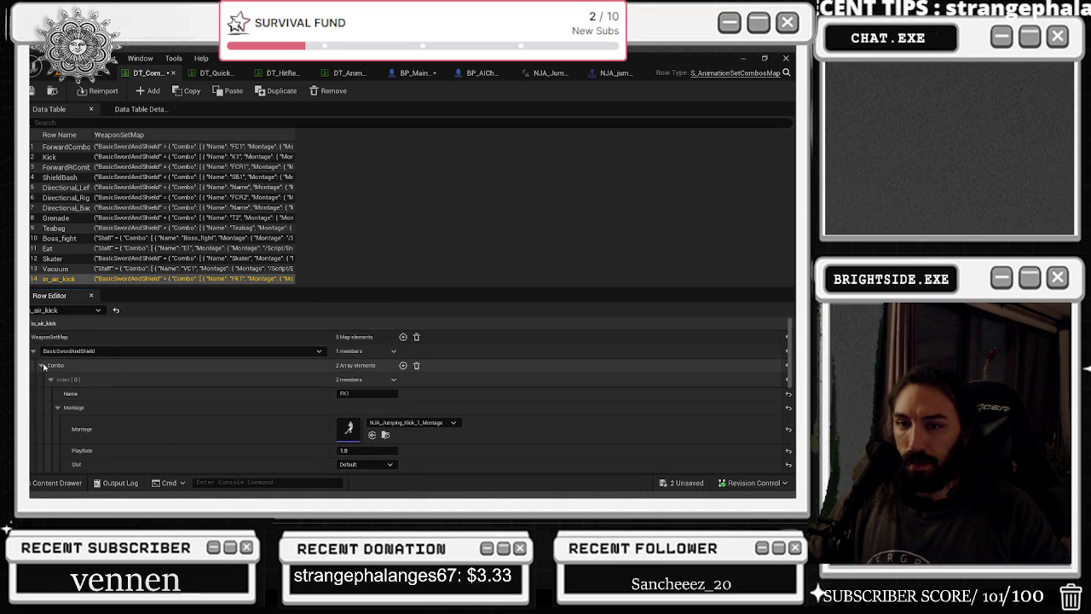
scroll(170, 396, "down", 3)
scroll(171, 396, "up", 3)
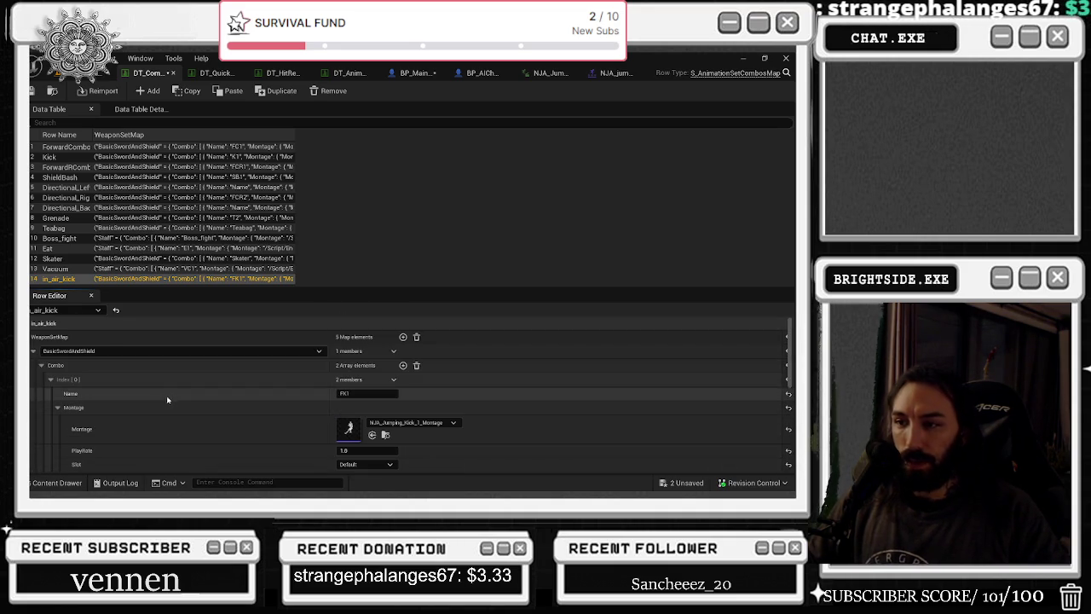
left_click(34, 351)
left_click(34, 351)
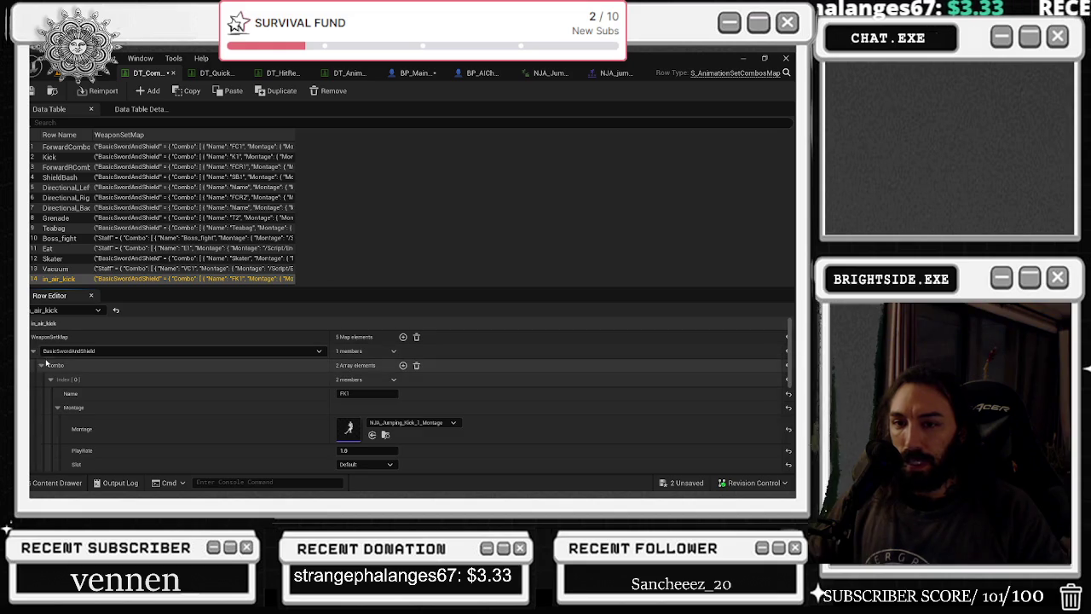
left_click(41, 365)
left_click(41, 365)
left_click(50, 380)
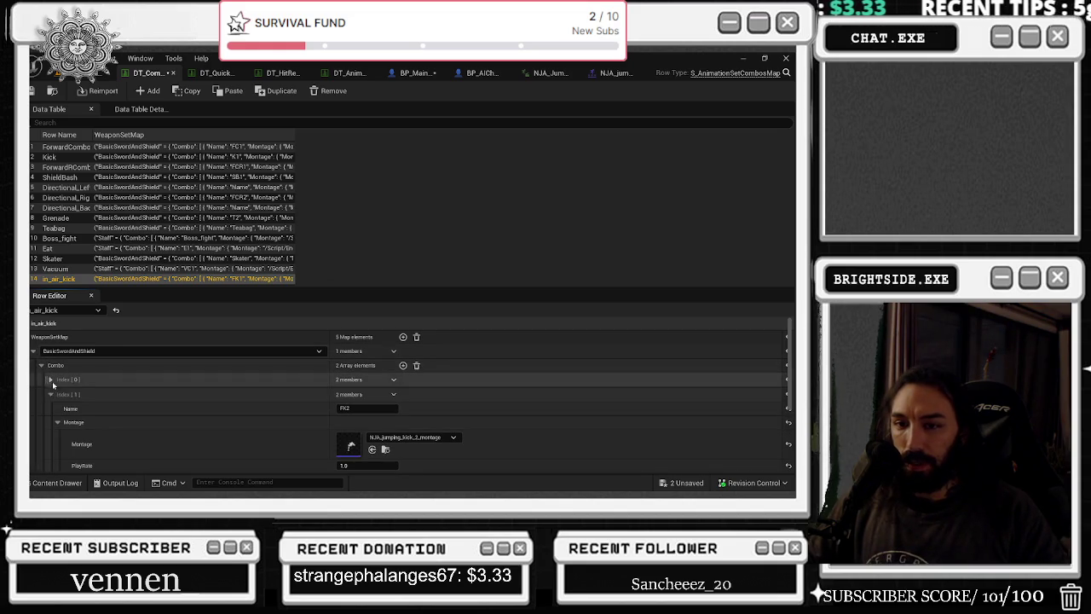
- Check the montage of each Staff combo entry, FK1, FK2 and FK3
scroll(217, 363, "down", 5)
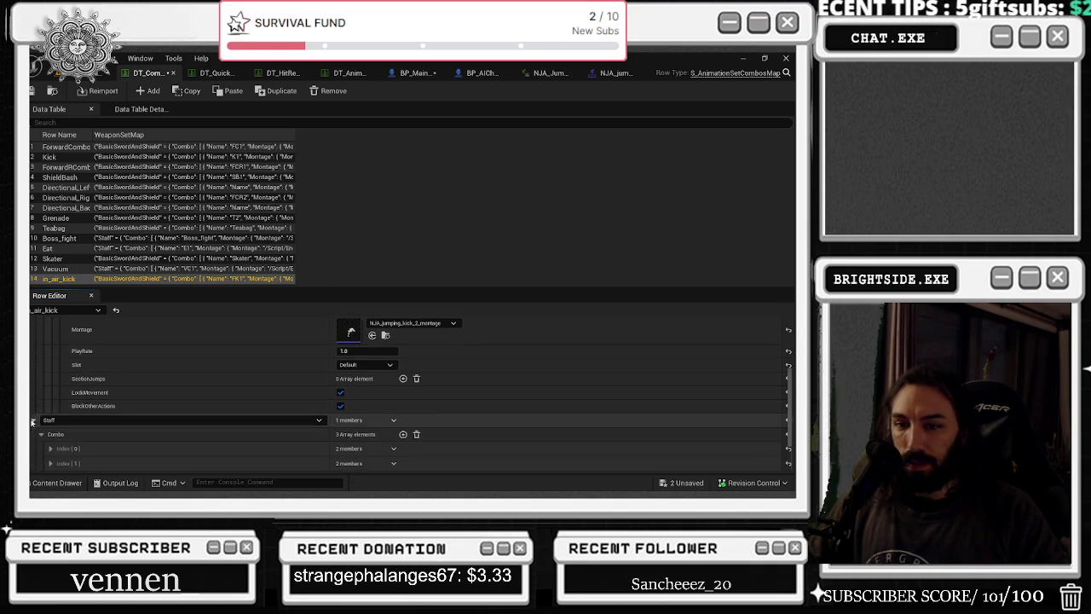
scroll(217, 363, "down", 3)
left_click(50, 391)
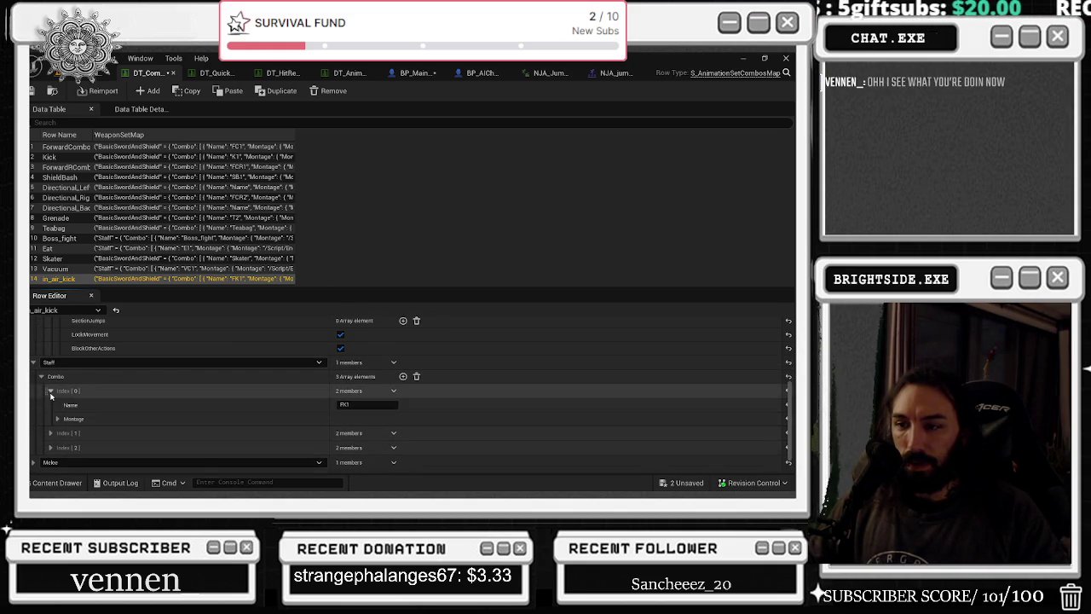
left_click(58, 418)
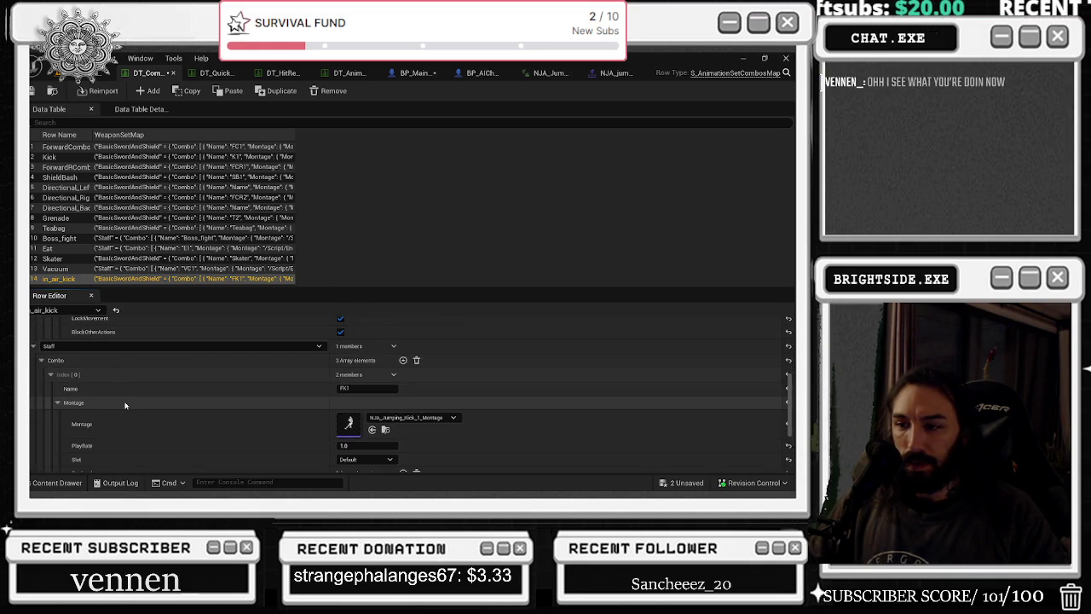
left_click(47, 391)
left_click(50, 405)
left_click(59, 434)
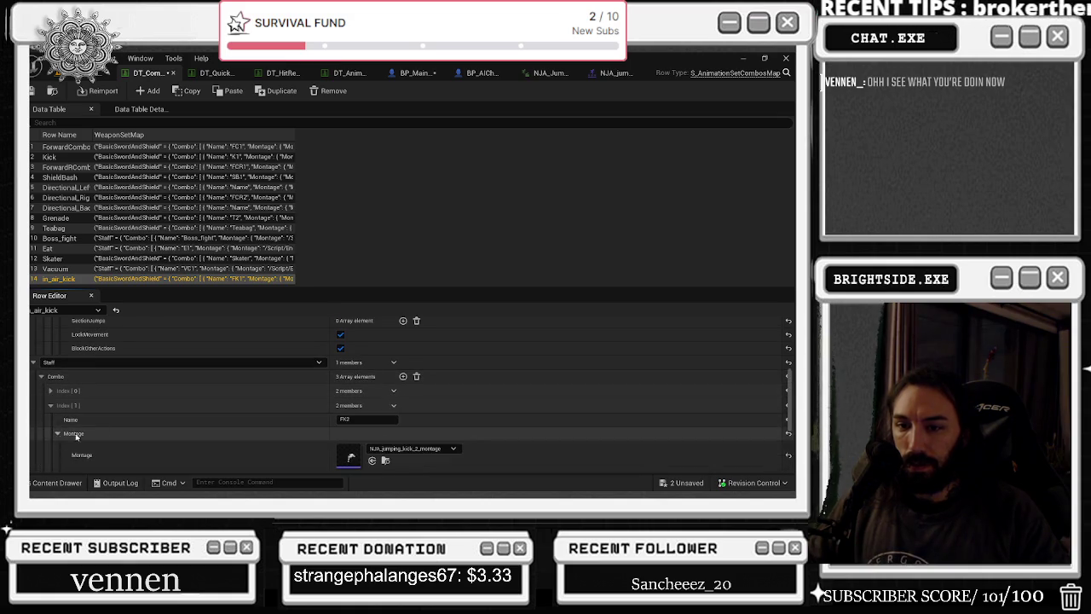
scroll(138, 408, "down", 2)
scroll(136, 407, "up", 2)
left_click(145, 404)
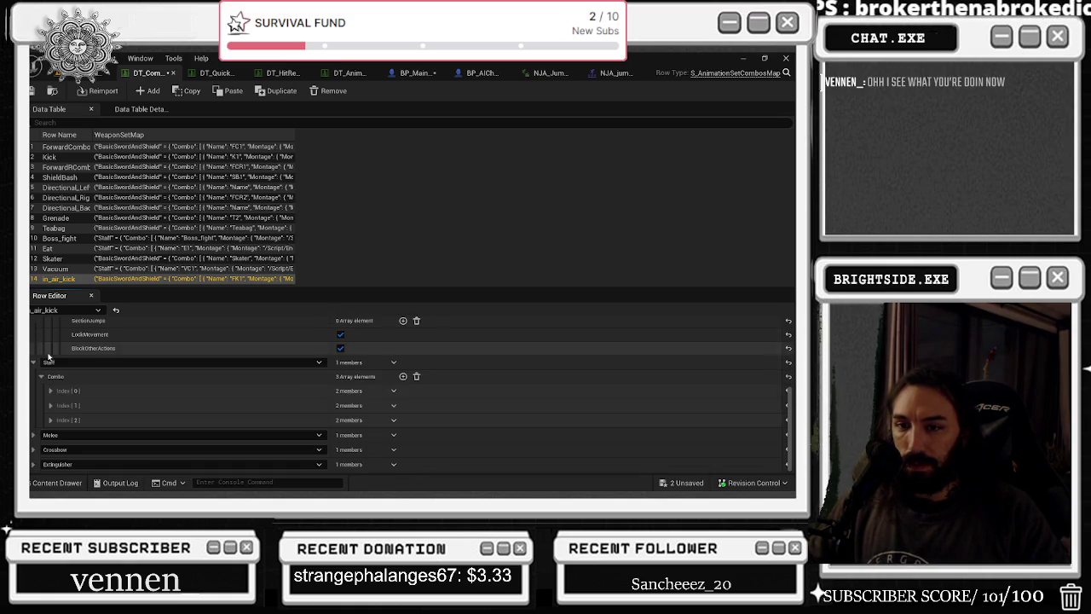
left_click(151, 420)
scroll(151, 405, "down", 2)
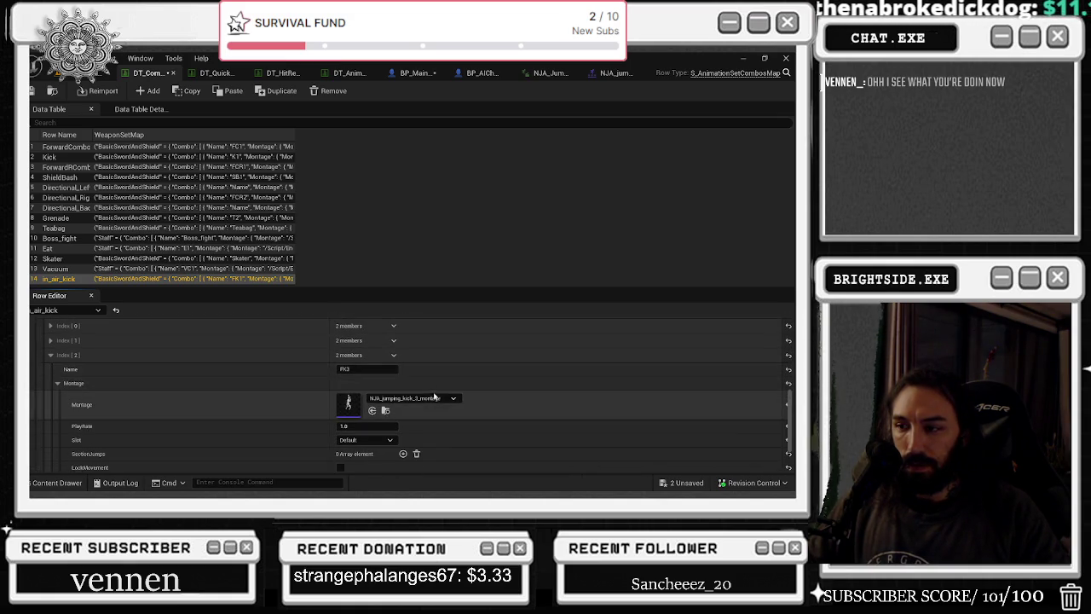
scroll(52, 359, "down", 4)
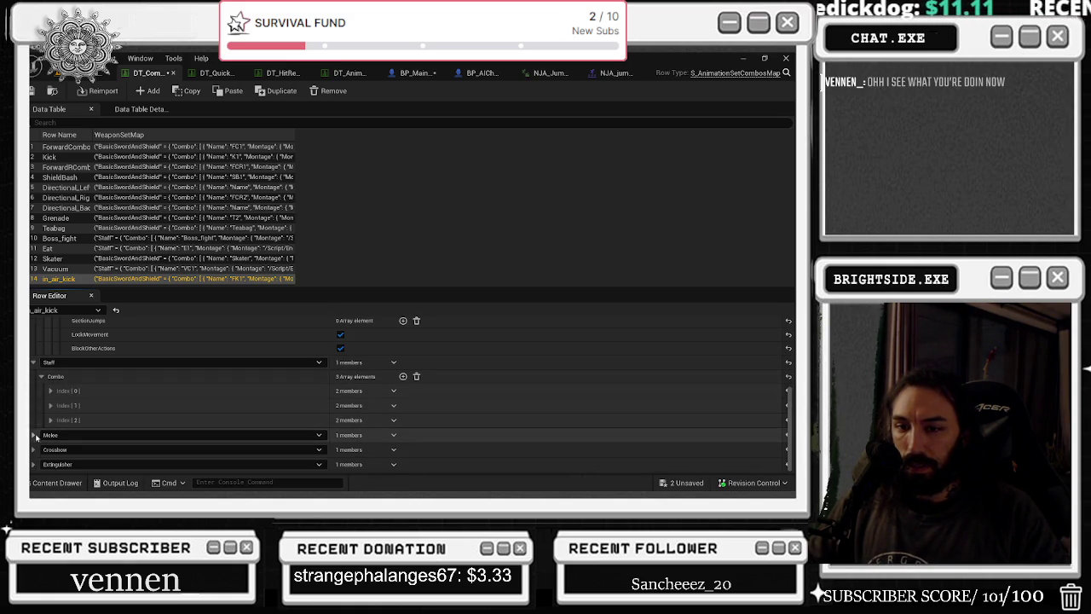
scroll(91, 420, "down", 1)
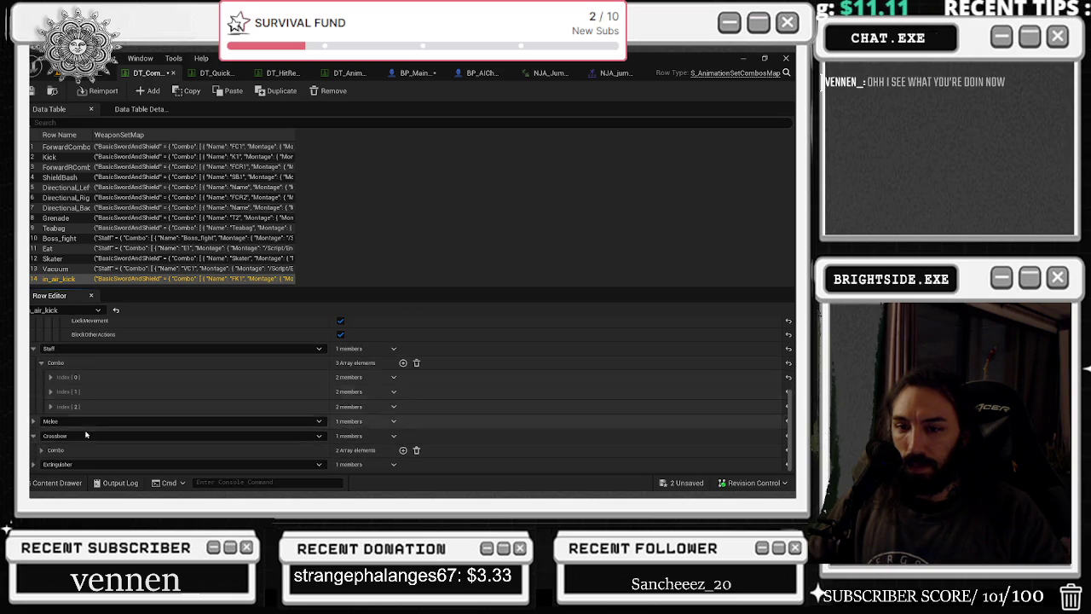
- Expand the Crossbow combo, name its entries FK1 and FK2, and duplicate a third element
left_click(41, 450)
scroll(41, 450, "down", 1)
scroll(101, 433, "down", 1)
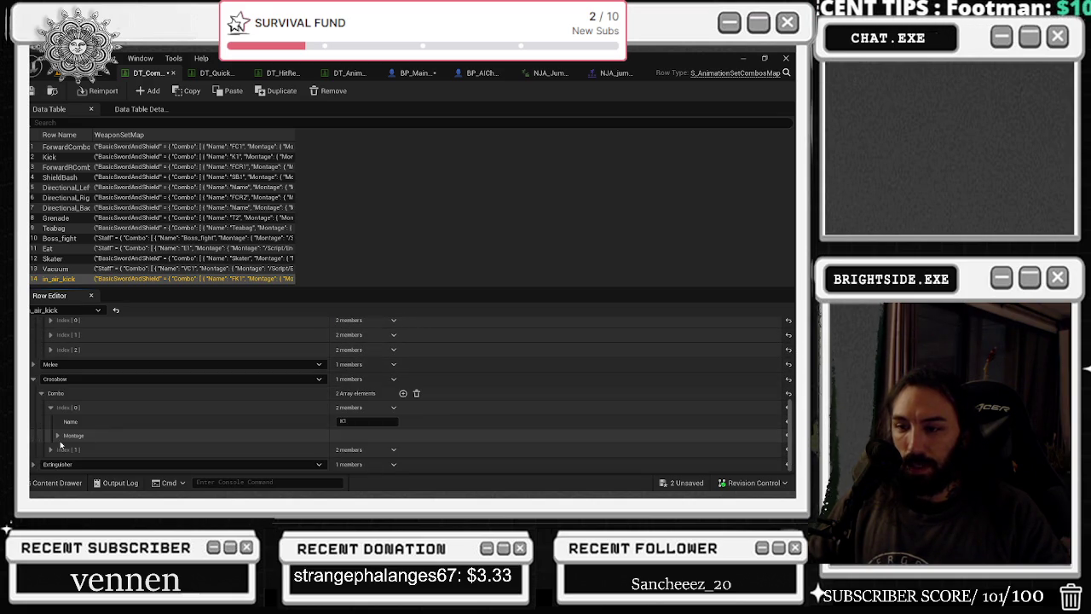
scroll(390, 414, "down", 1)
type("F")
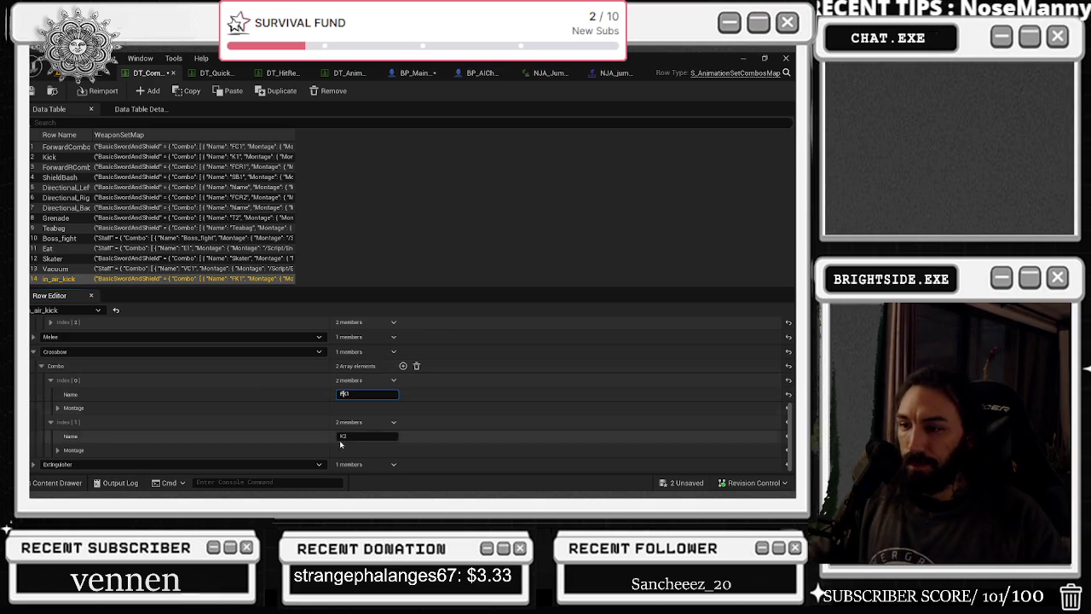
key("Tab")
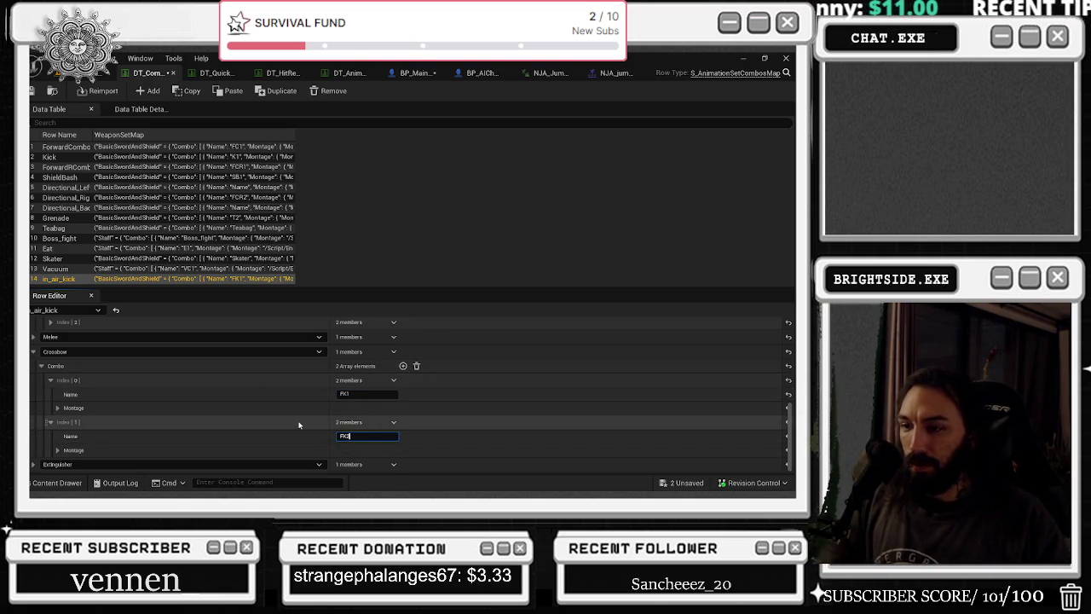
left_click(394, 422)
left_click(406, 460)
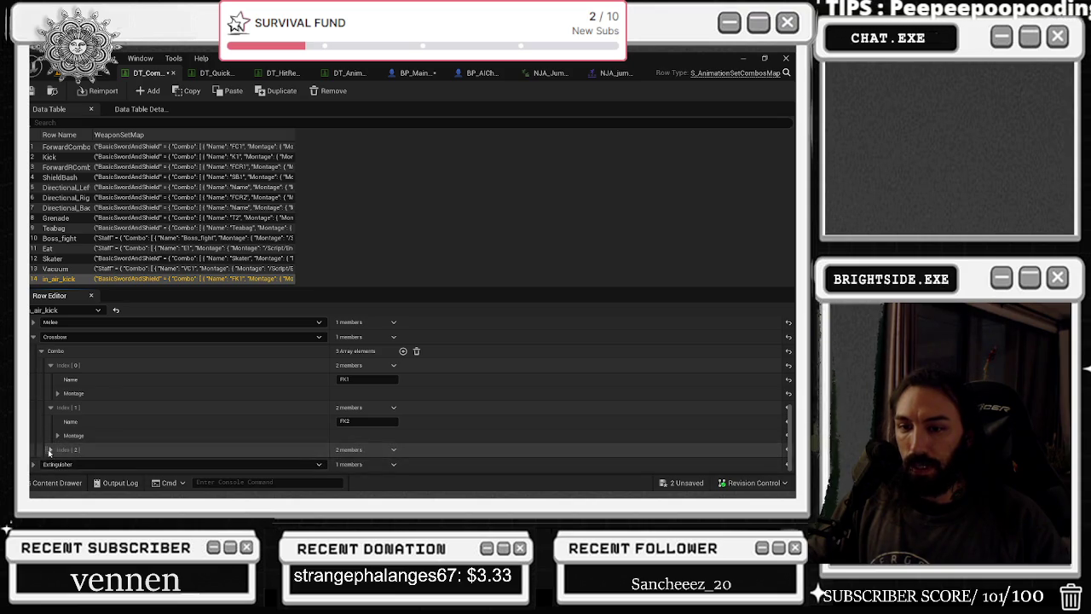
left_click(50, 449)
scroll(60, 434, "down", 1)
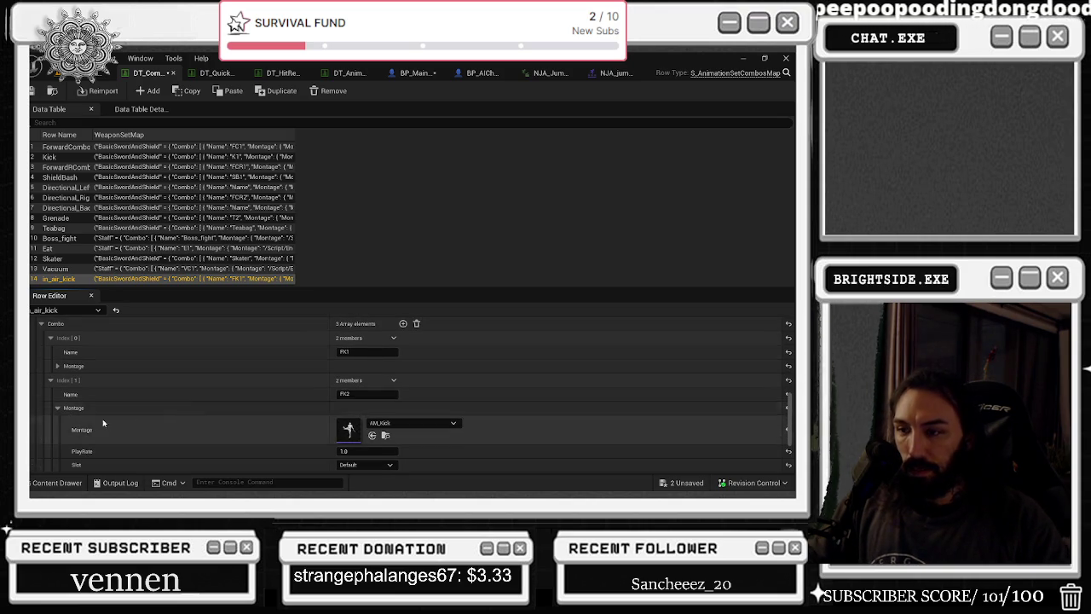
- Assign NJA_jumping_kick_2_montage as the montage of the Crossbow combo's FK2 entry
left_click(58, 366)
left_click(59, 367)
scroll(93, 369, "down", 5)
left_click(50, 365)
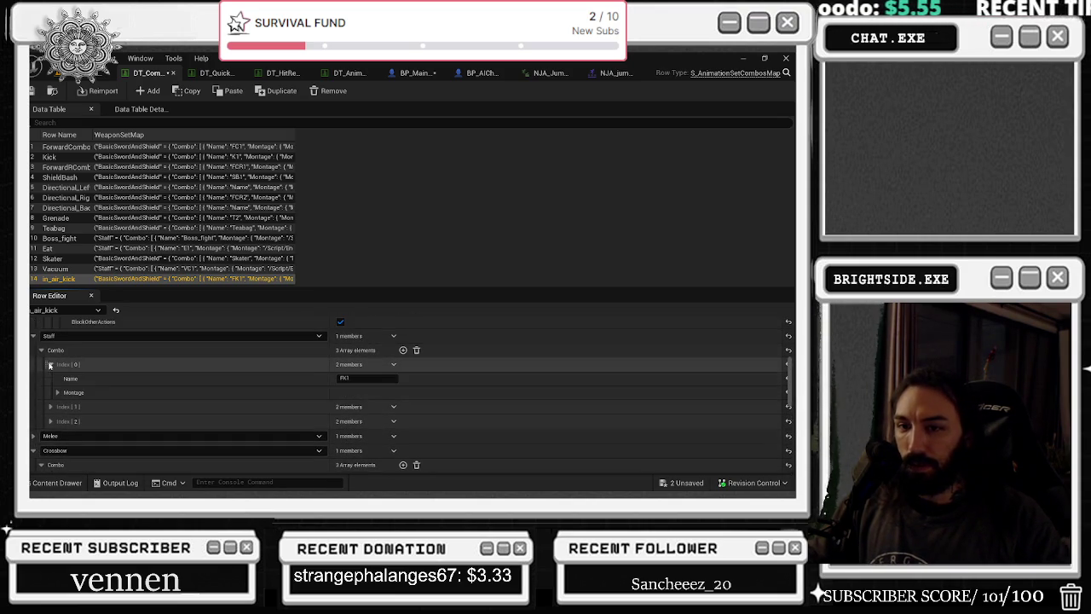
left_click(57, 393)
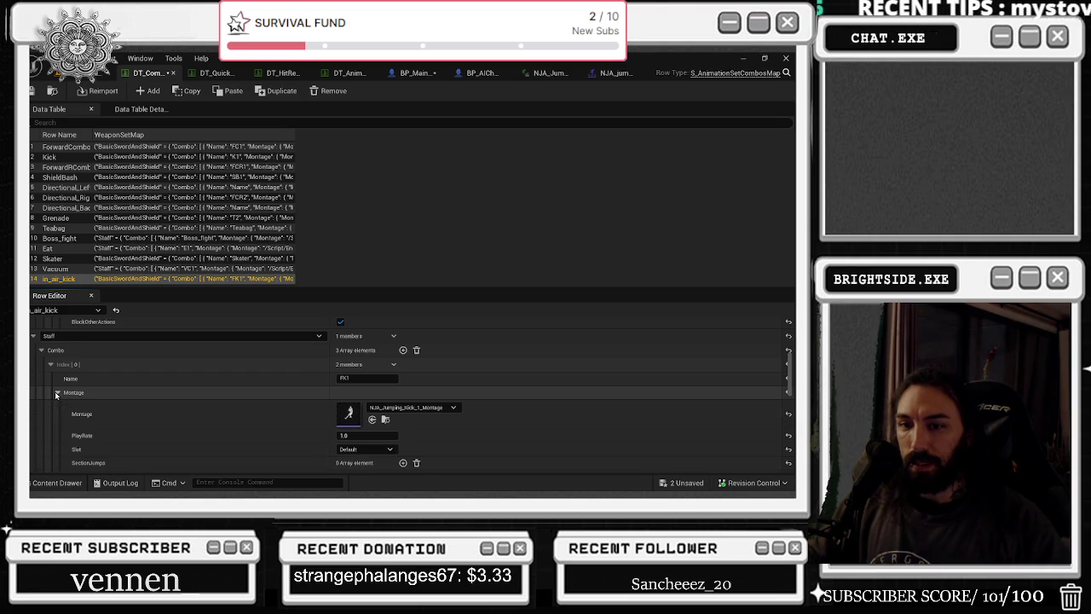
left_click(385, 420)
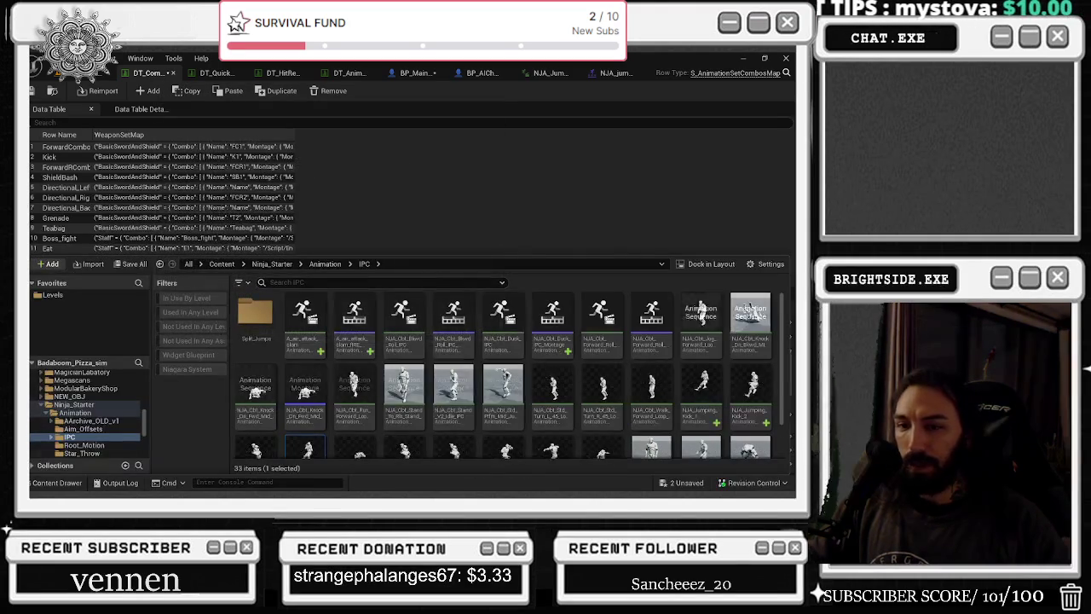
left_click(359, 323)
scroll(375, 358, "down", 2)
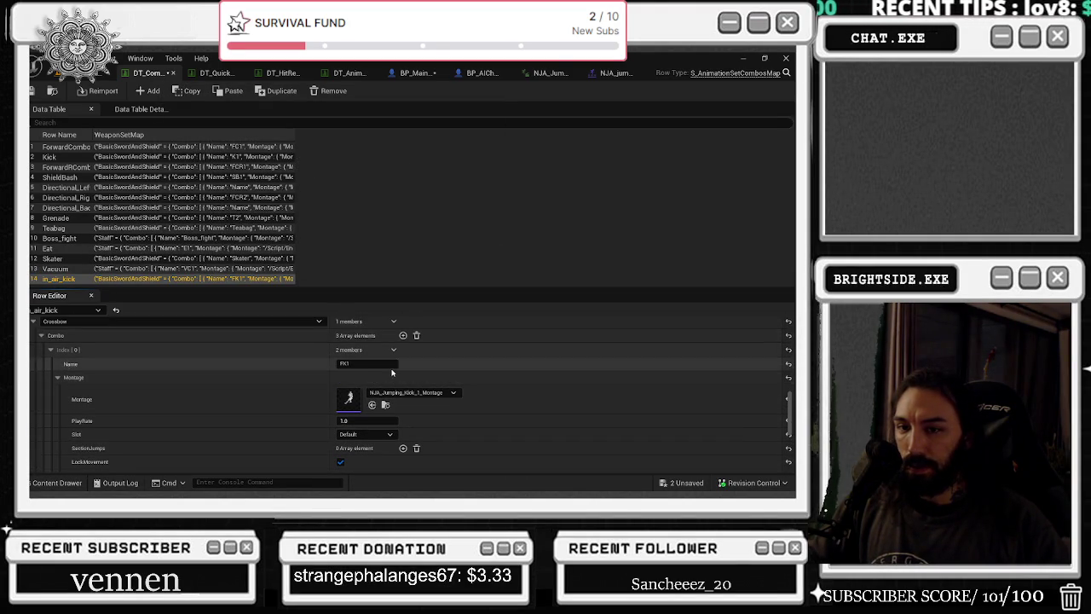
scroll(393, 388, "down", 2)
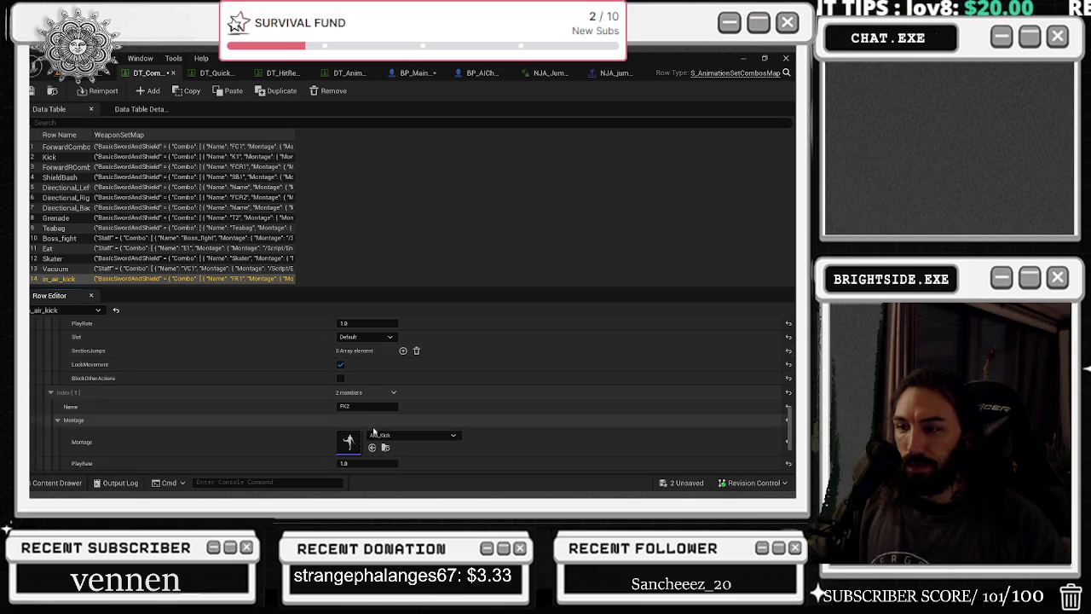
left_click(411, 434)
left_click(439, 366)
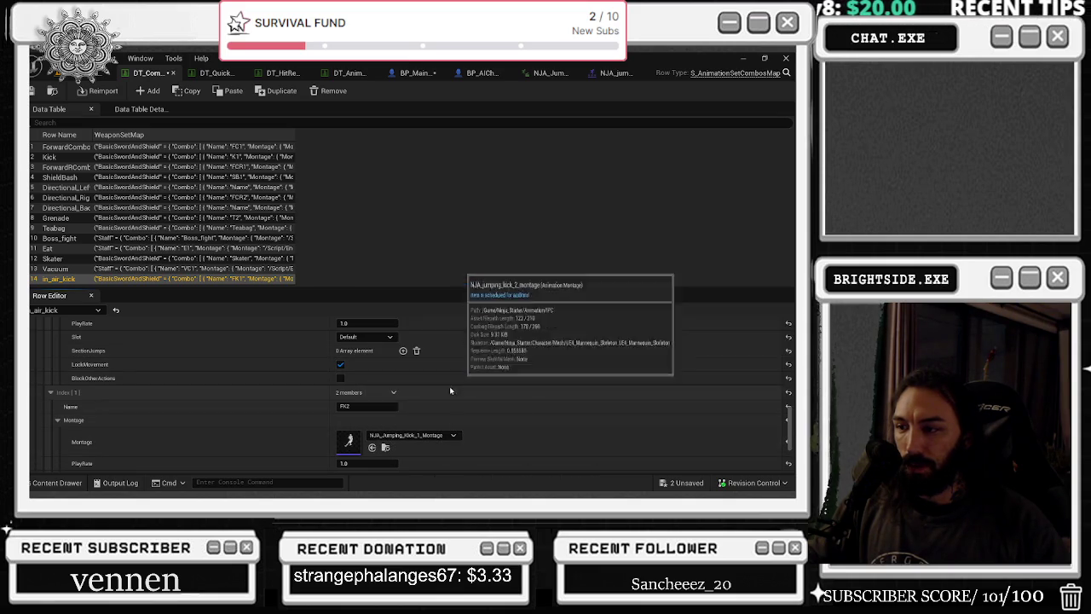
- Enable LockMovement on FK2, check FK3's montage, and expand the Extinguisher combo list
scroll(222, 416, "down", 2)
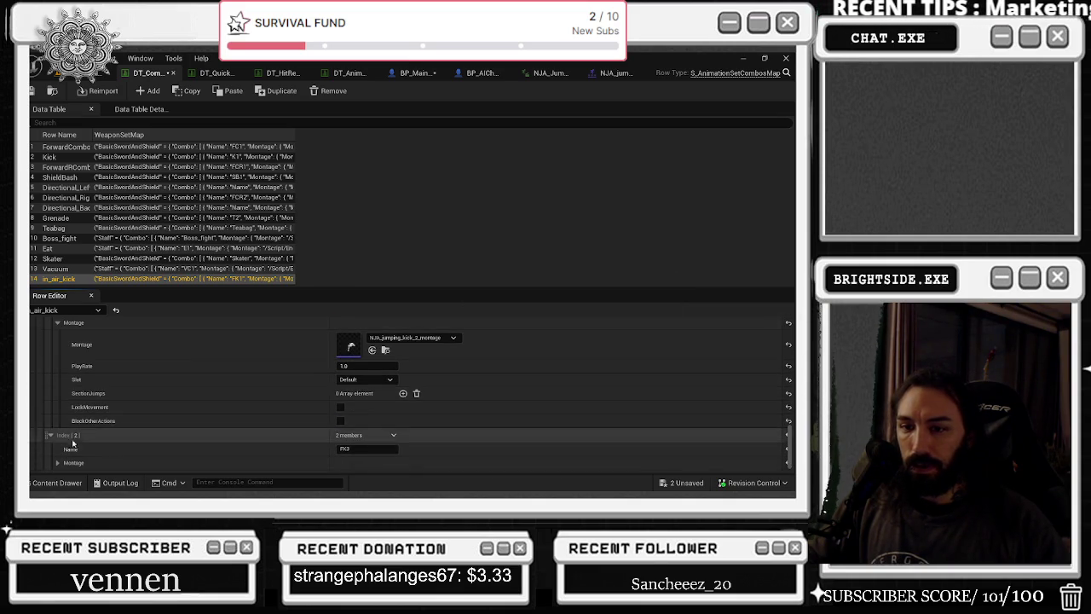
left_click(341, 421)
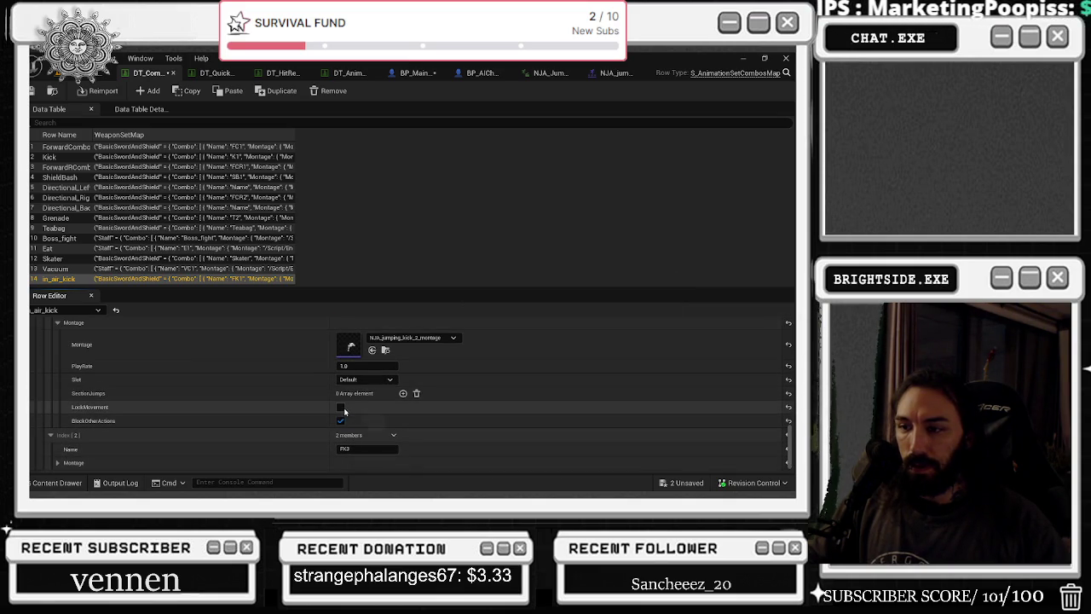
scroll(298, 414, "up", 2)
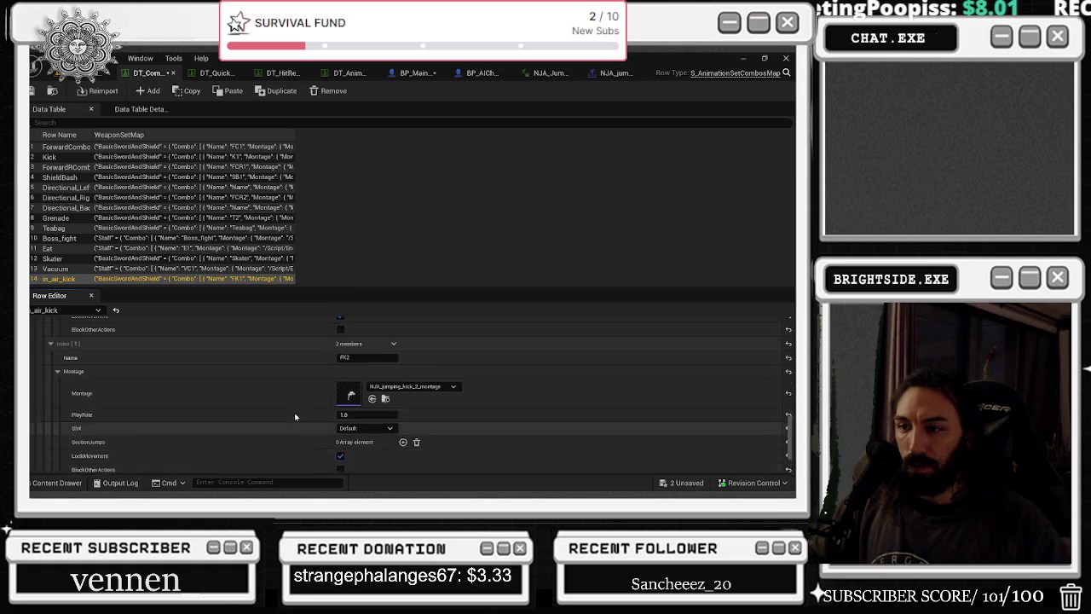
scroll(306, 407, "down", 3)
left_click(57, 449)
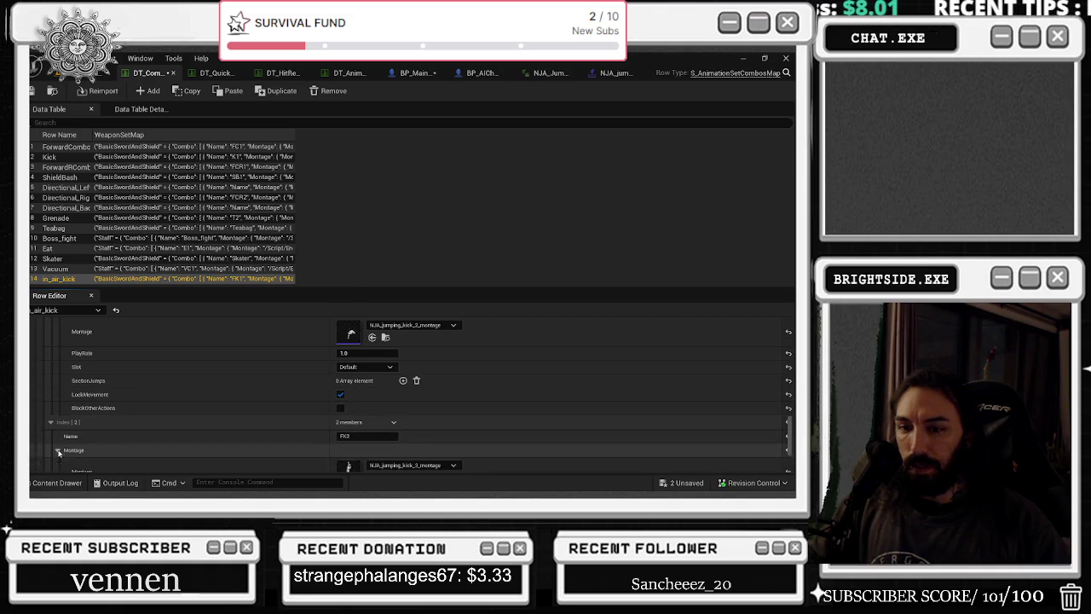
scroll(222, 386, "down", 3)
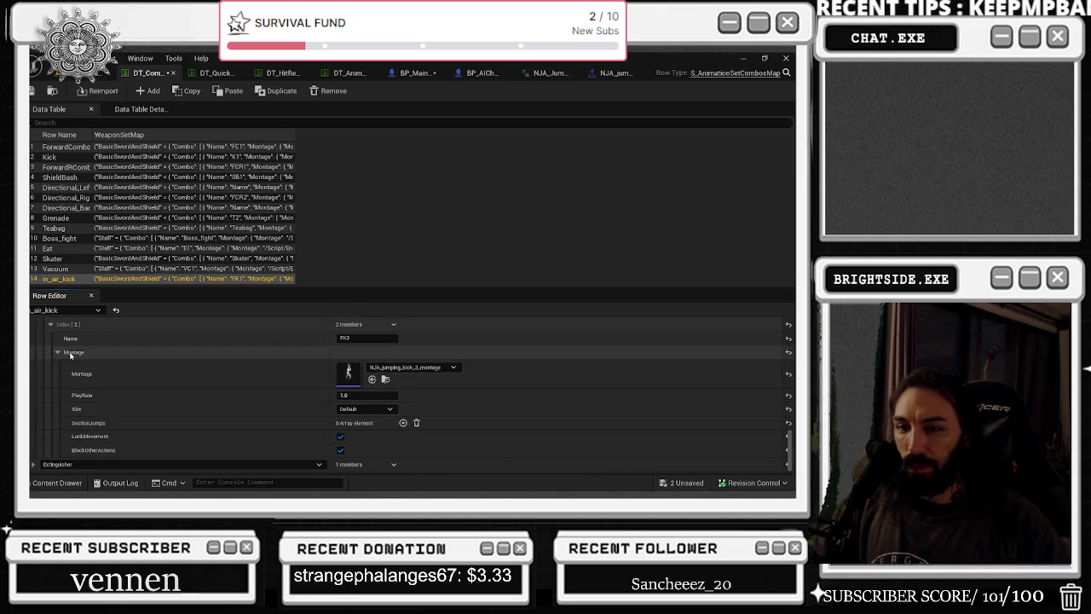
left_click(34, 464)
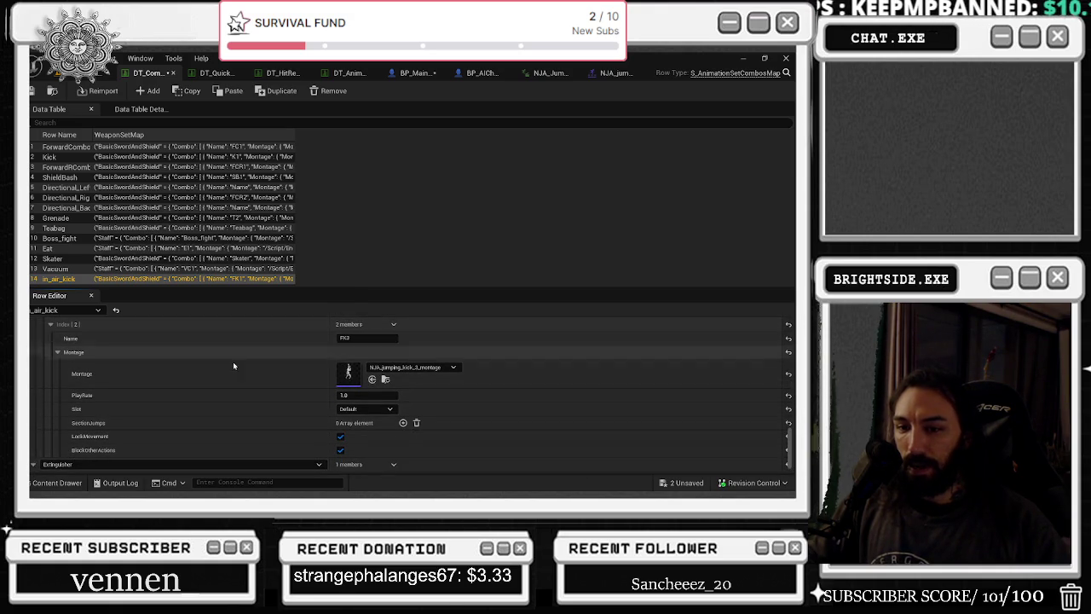
scroll(38, 454, "down", 1)
left_click(41, 465)
scroll(44, 434, "down", 3)
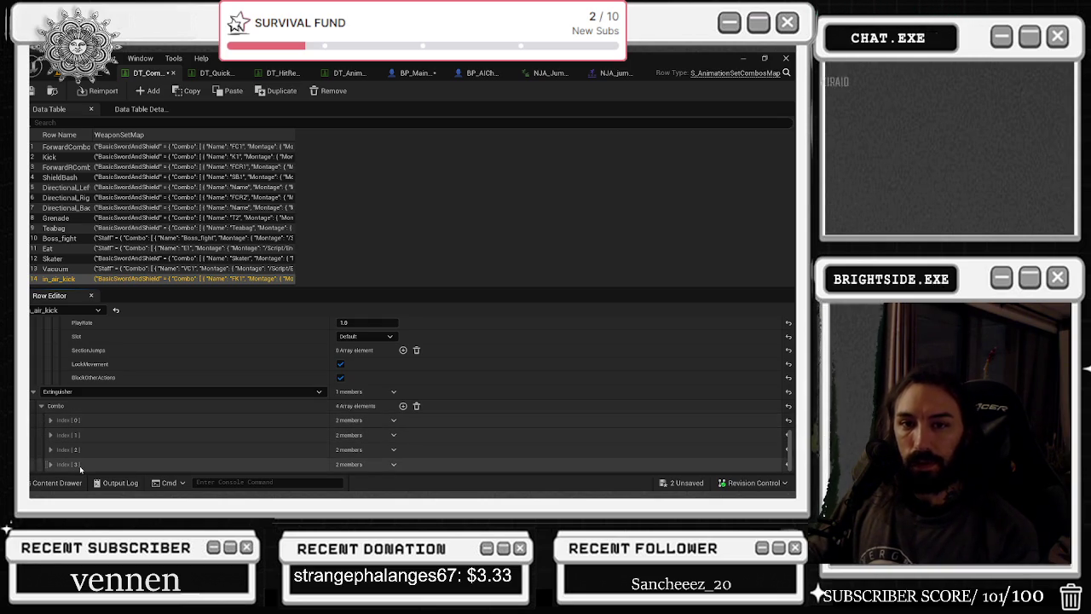
- Expand the Extinguisher FK3 and FK4 montage settings and browse to FK4's slam montage in the IPC folder
left_click(51, 464)
scroll(123, 457, "down", 1)
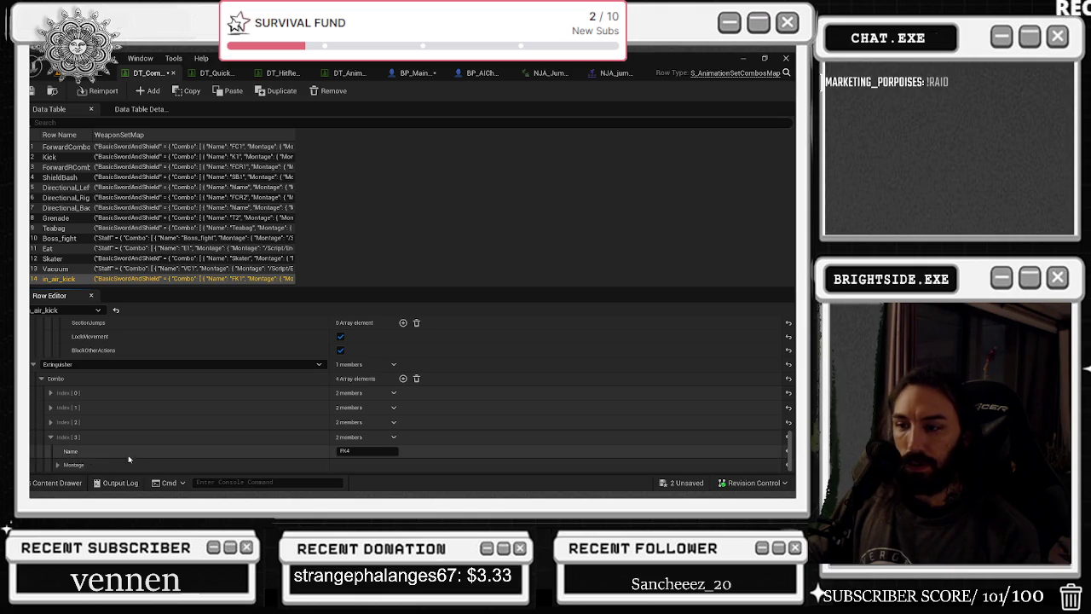
left_click(57, 465)
scroll(139, 435, "down", 3)
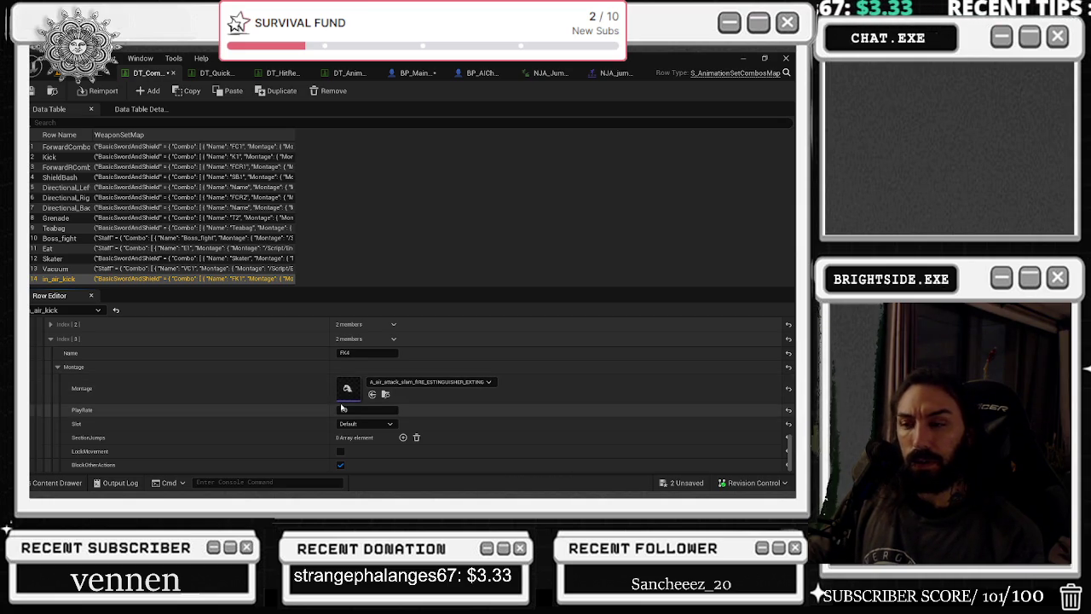
scroll(68, 364, "up", 2)
left_click(50, 371)
left_click(50, 356)
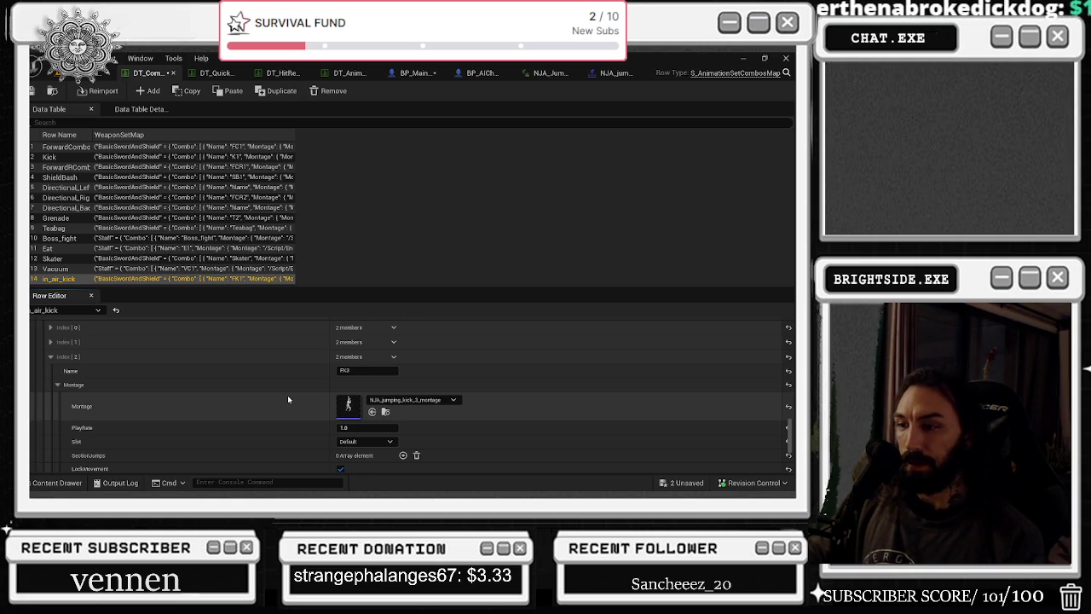
scroll(289, 399, "down", 3)
scroll(319, 410, "down", 1)
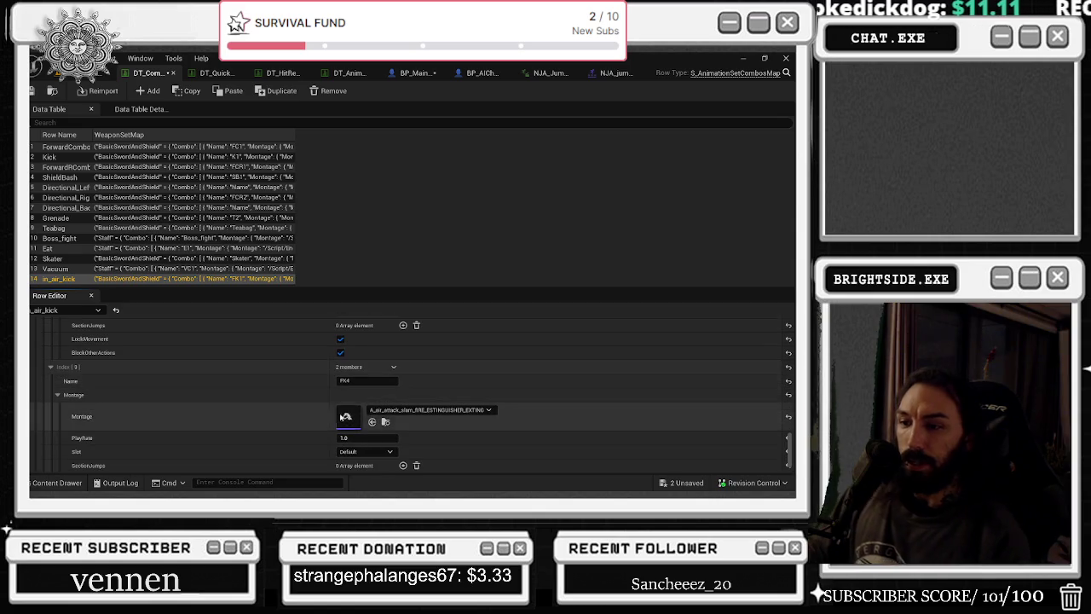
left_click(385, 423)
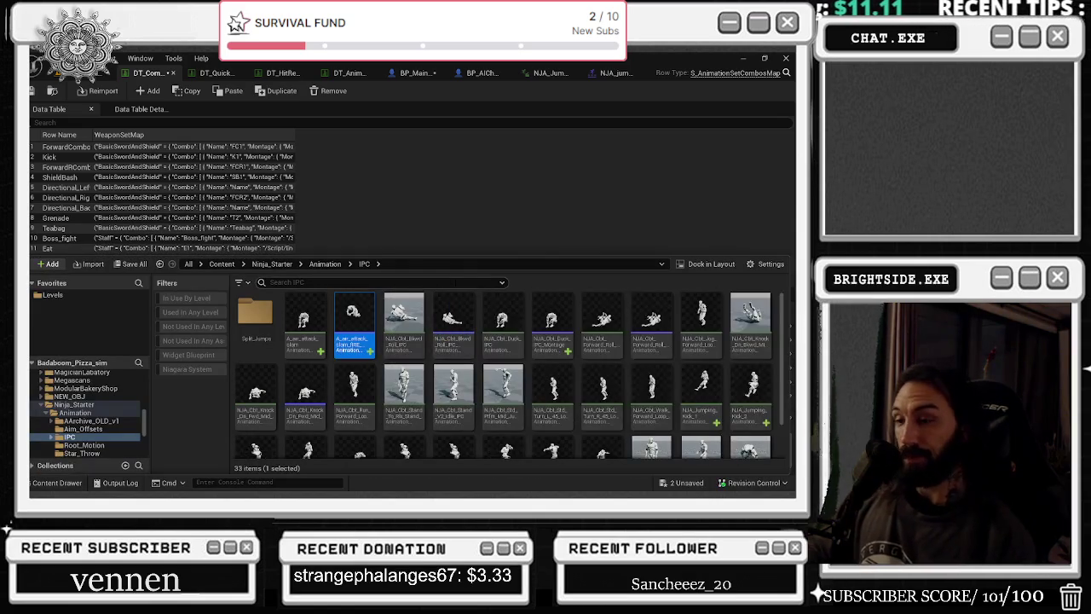
- Open A_air_attack_slam in the Montage editor, then go back to DT_Combos
double_click(351, 331)
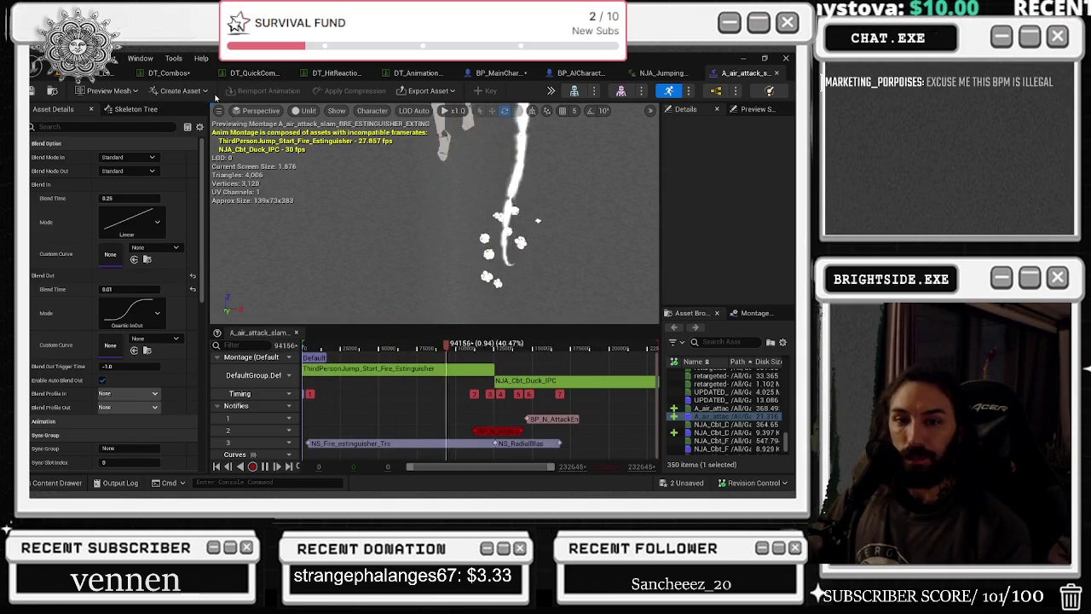
left_click(190, 75)
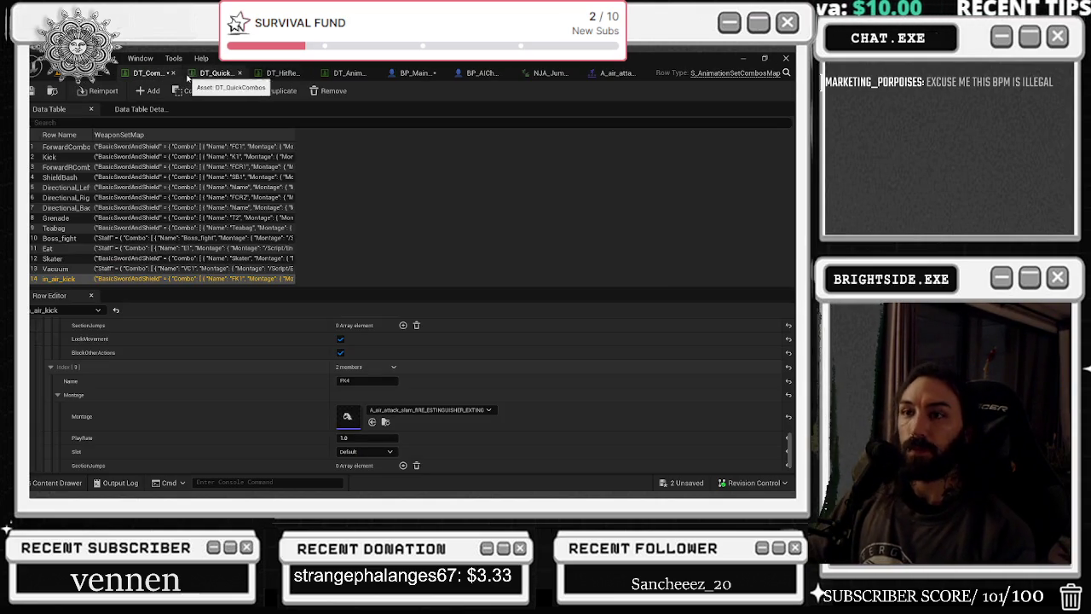
- Inspect the ForwardCombo row's Extinguisher FC4 entry montage settings
left_click(55, 147)
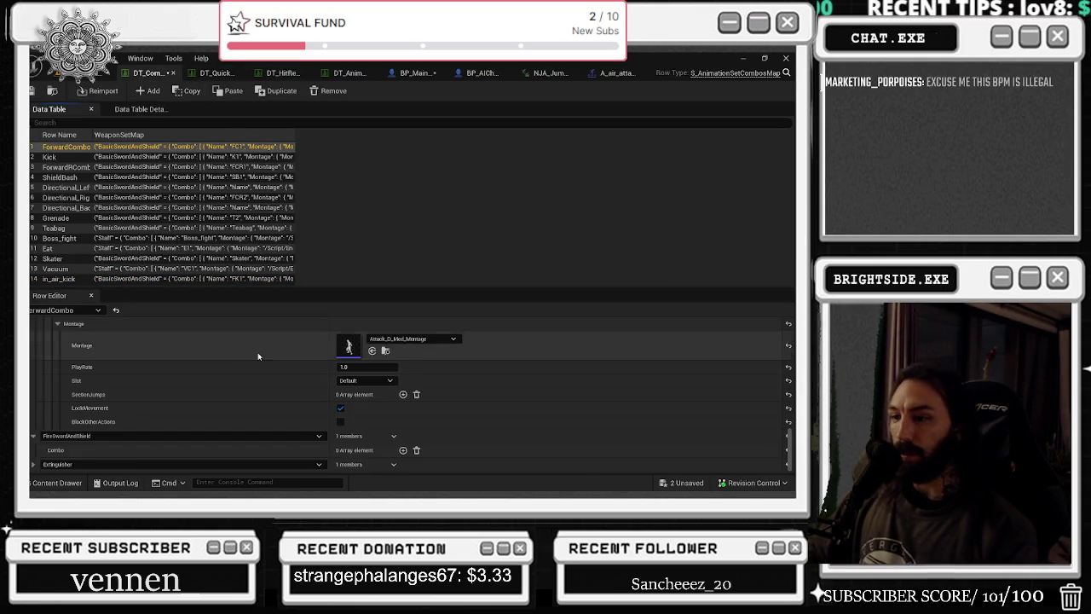
left_click(32, 464)
scroll(140, 397, "down", 1)
left_click(41, 465)
scroll(51, 464, "down", 4)
left_click(50, 464)
scroll(134, 418, "down", 2)
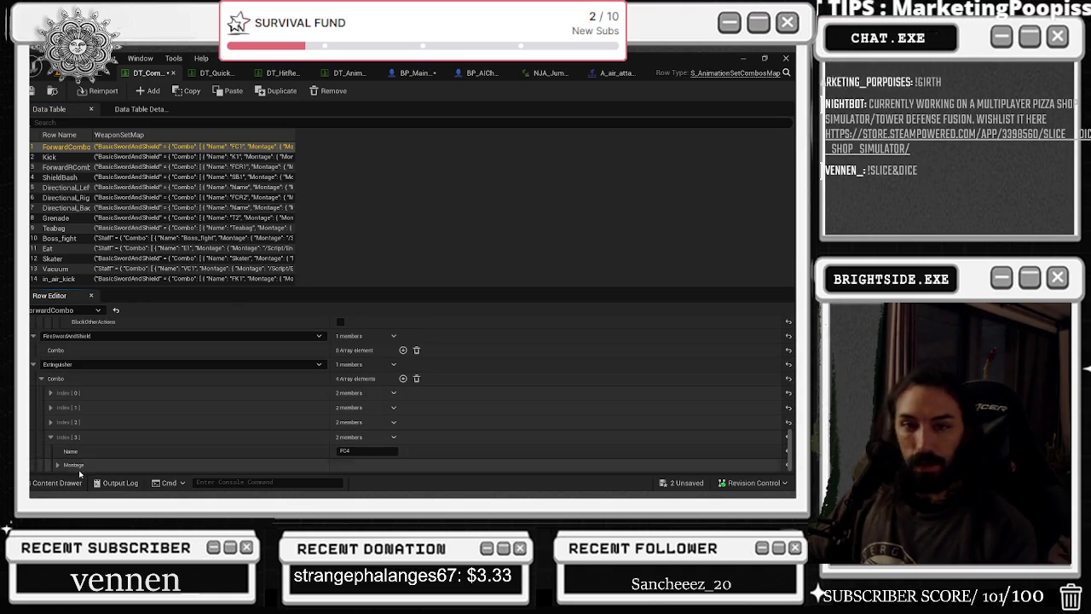
left_click(57, 464)
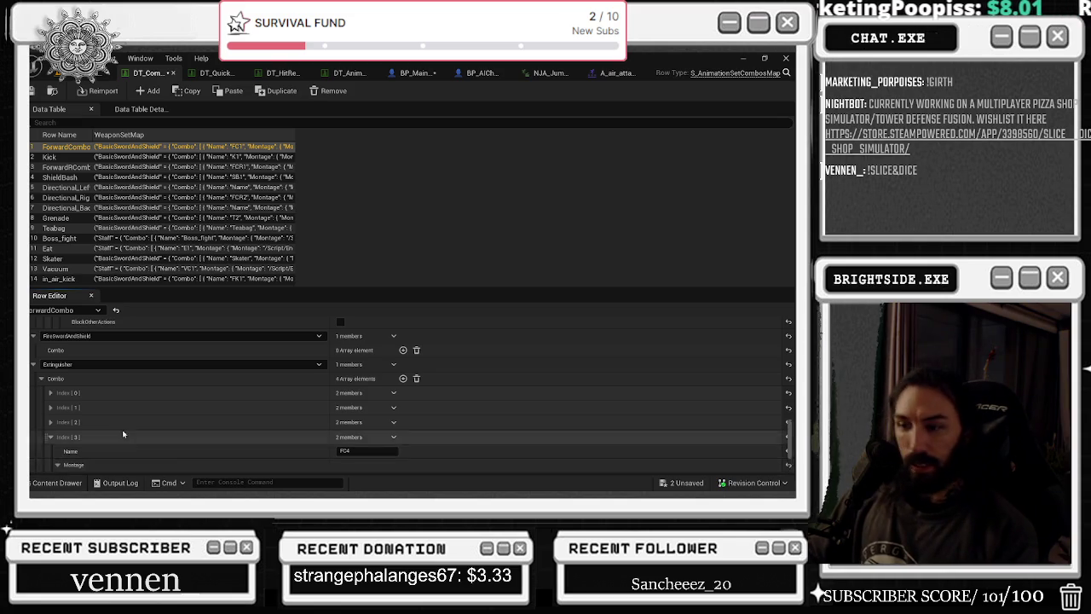
scroll(88, 445, "down", 6)
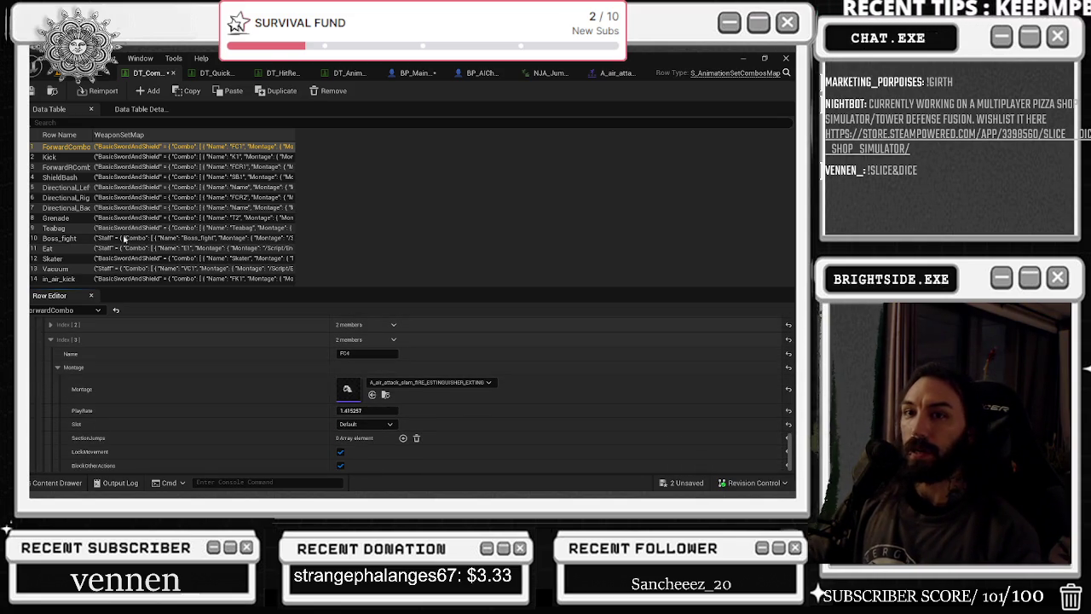
- In the in_air_kick row, set the Extinguisher FK4 entry's PlayRate to 1.4
left_click(75, 281)
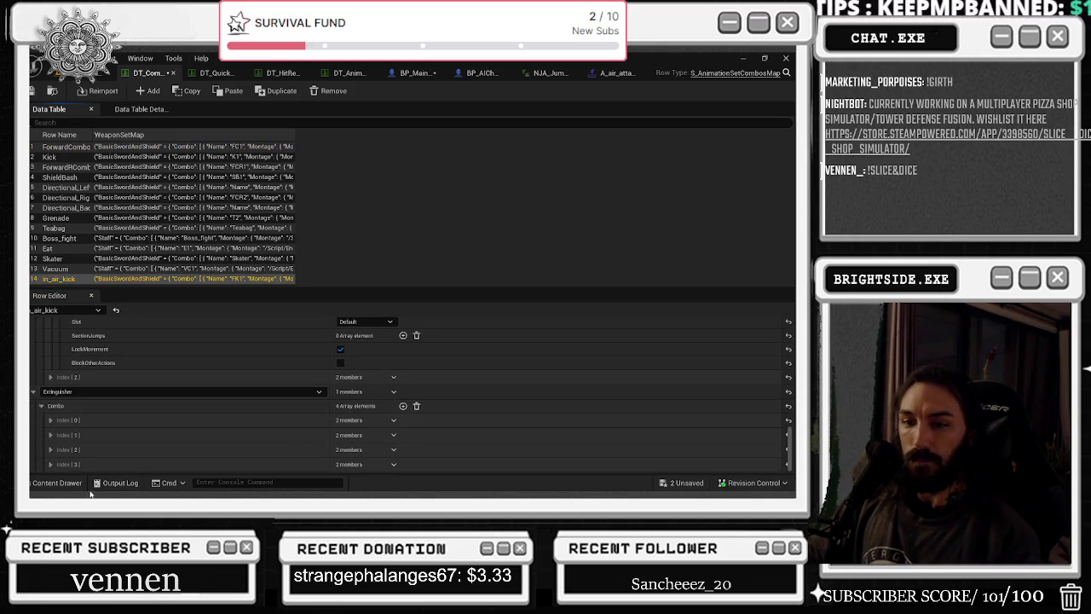
scroll(152, 437, "down", 2)
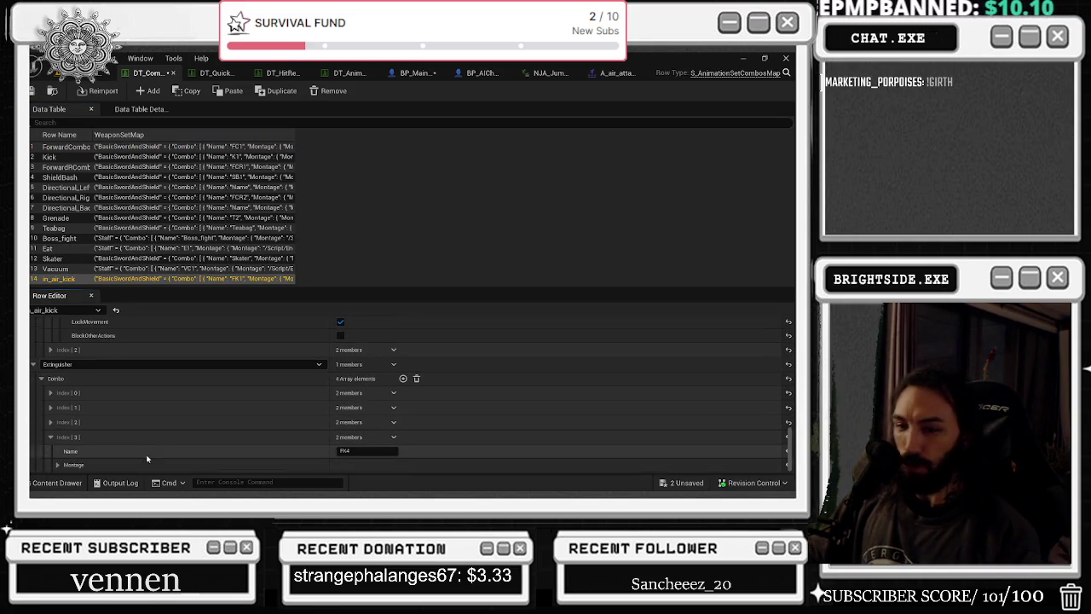
left_click(56, 466)
scroll(170, 422, "down", 4)
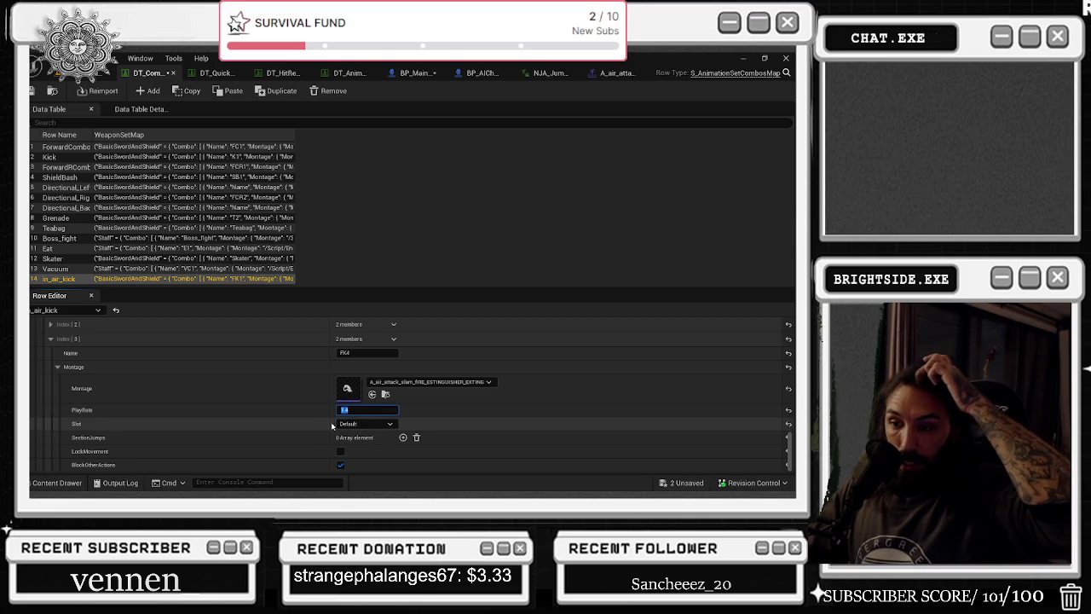
left_click(288, 408)
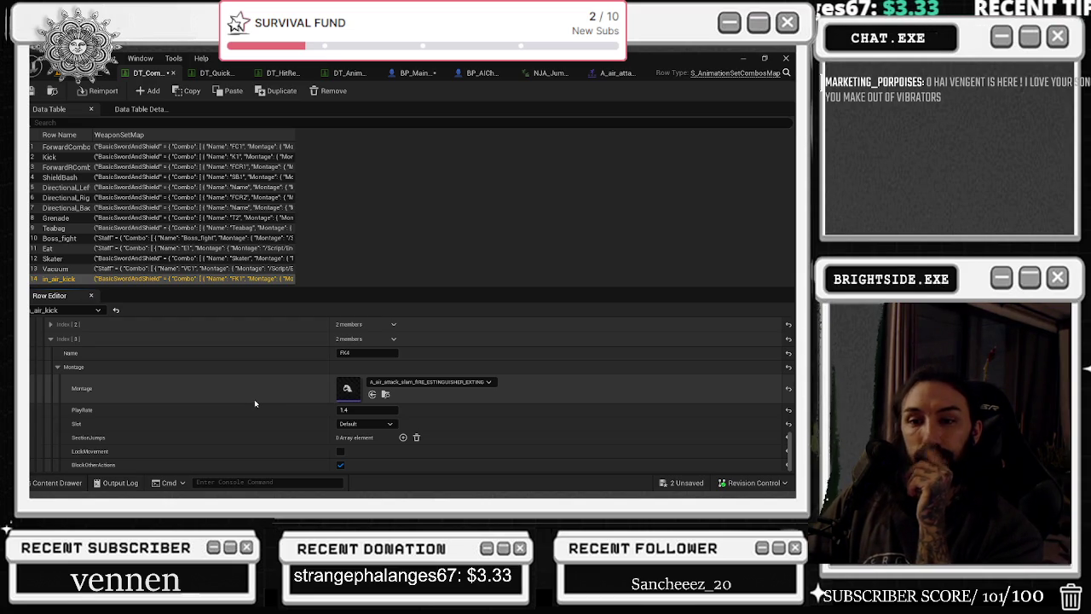
- Save all unsaved assets, including BP_MainCharacter
key("ctrl+s")
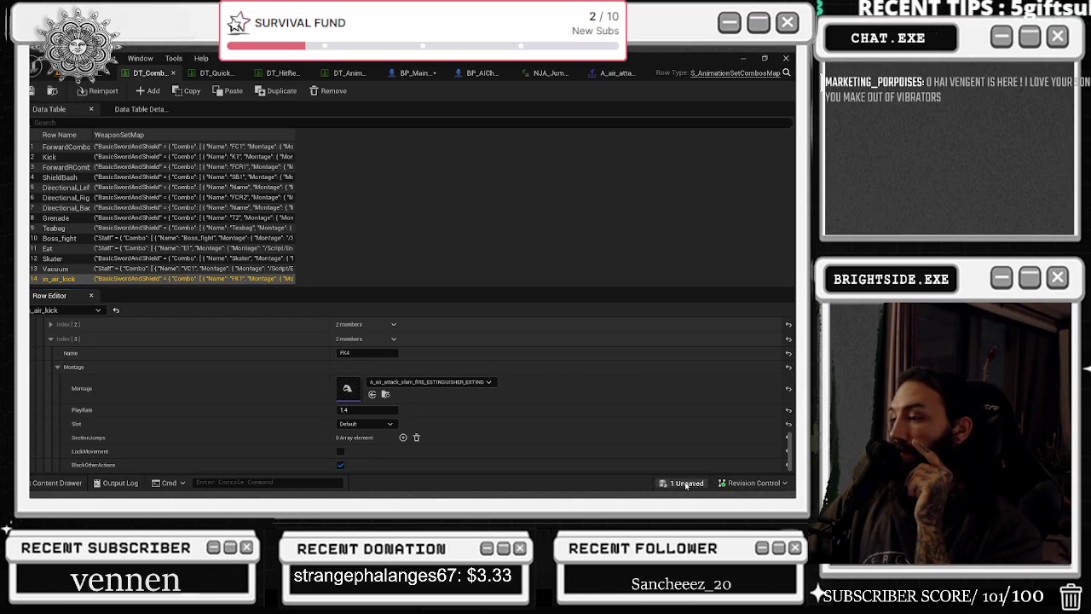
key("ctrl+shift+s")
left_click(490, 391)
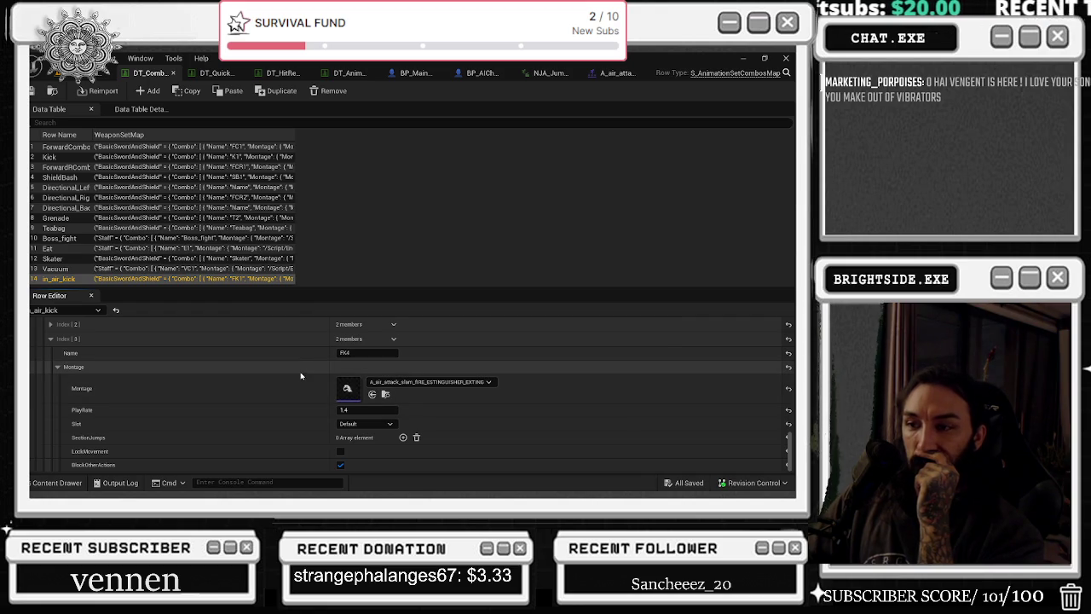
- Start a playtest from the level, running the chef forward and spraying the extinguisher
left_click(107, 72)
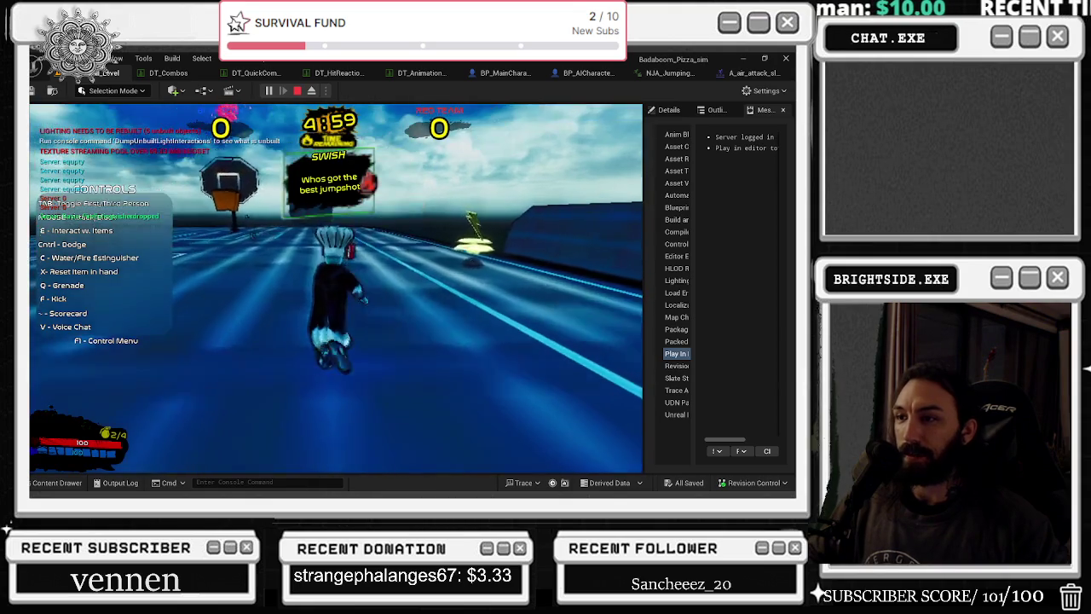
key("w")
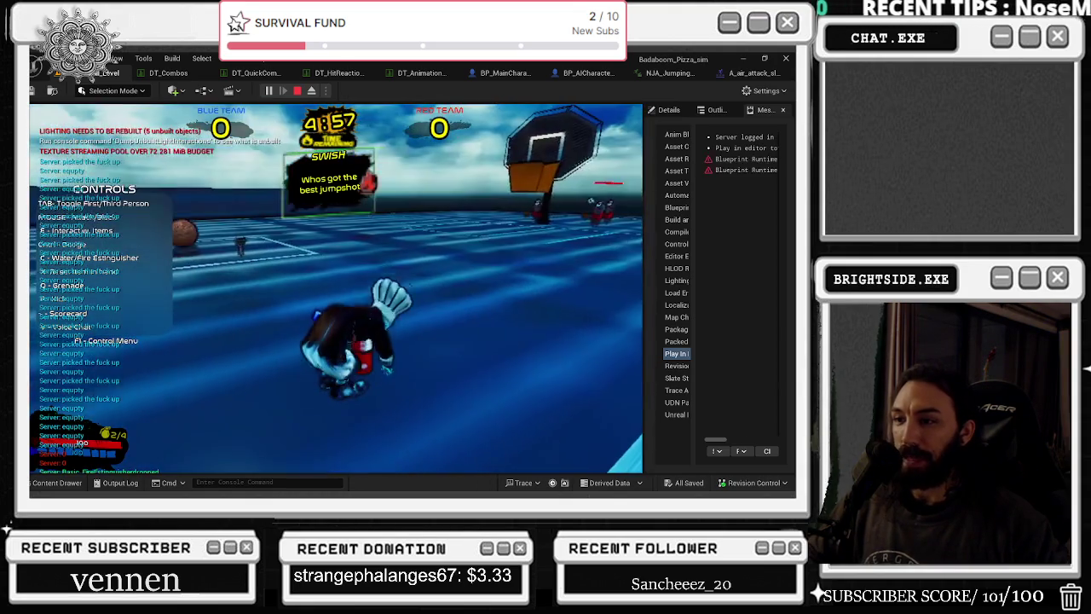
key("c")
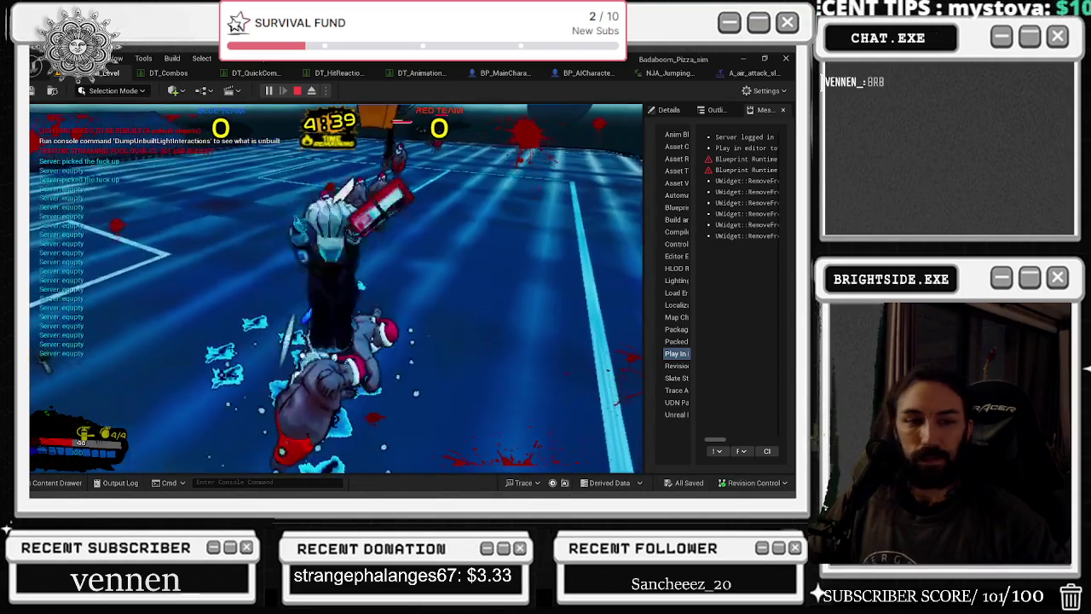
key("alt+Tab")
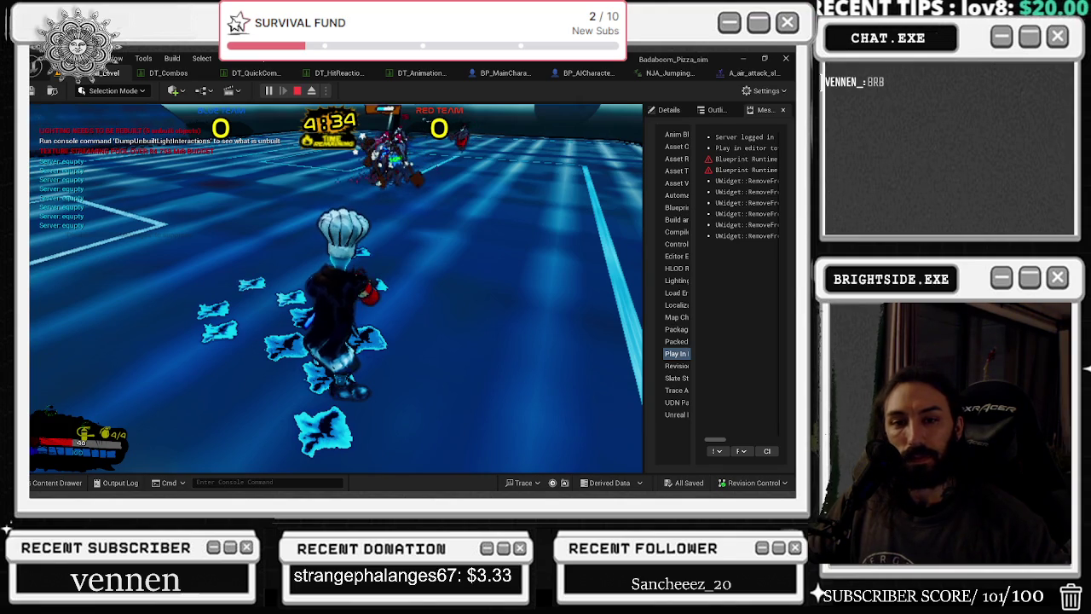
left_click(325, 319)
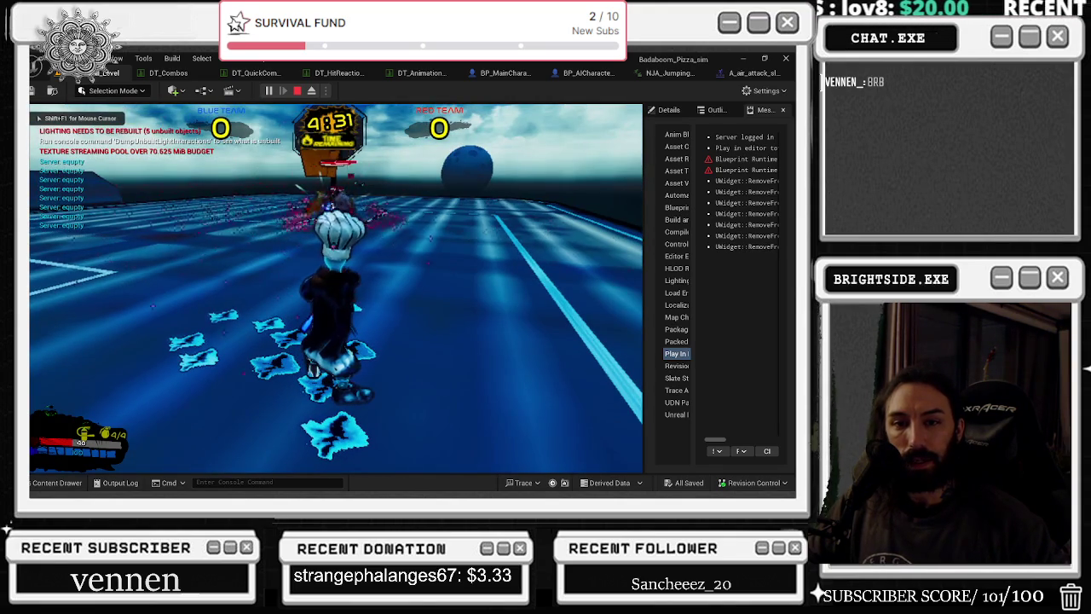
- Fight the red enemies with movement and attacks, then stop the play session with Esc
key("w")
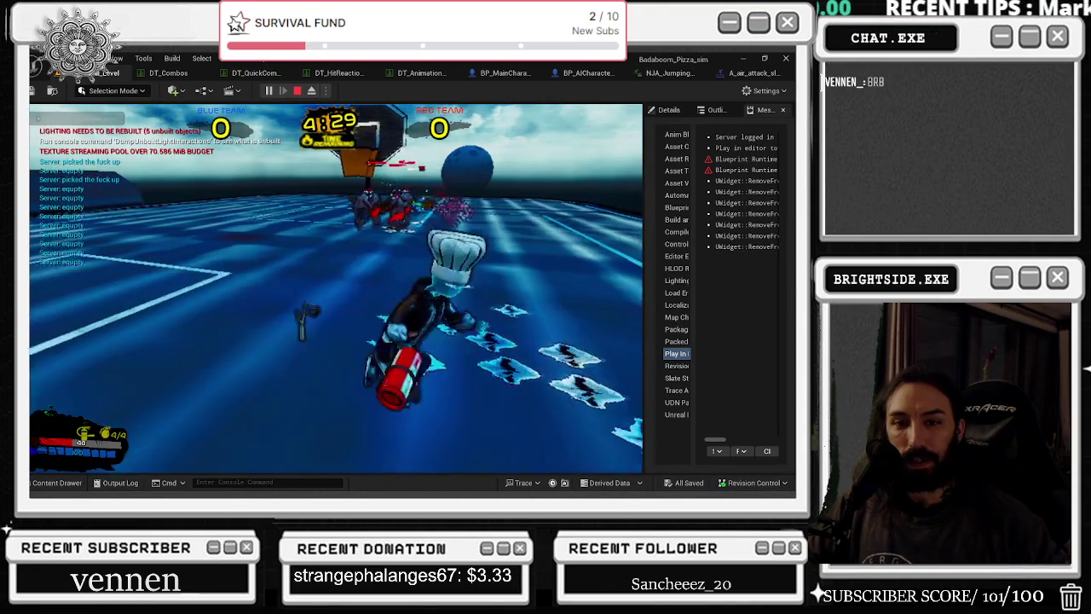
key("w")
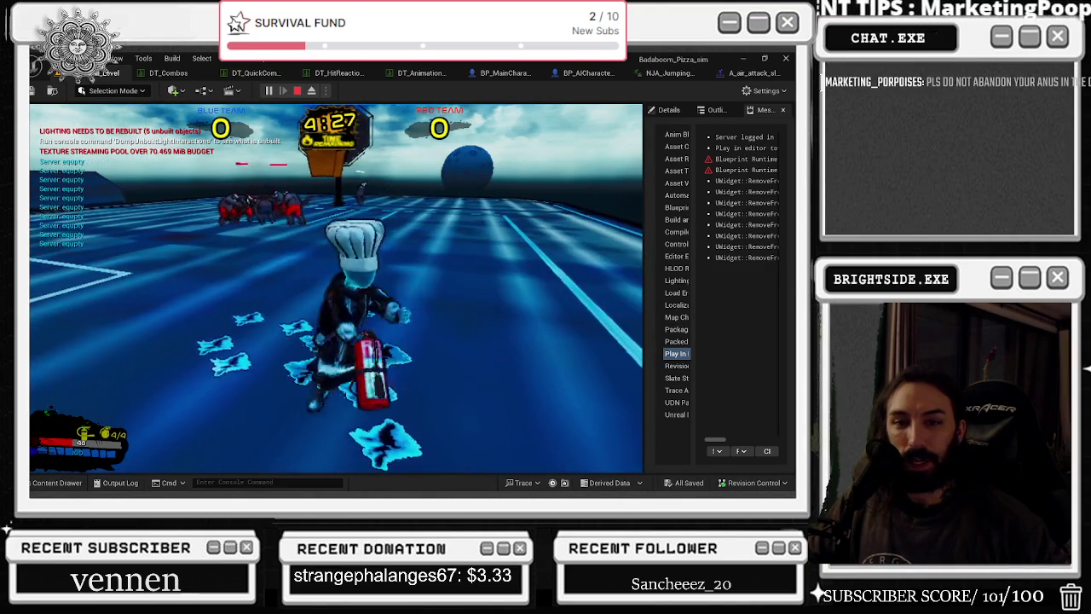
key("w")
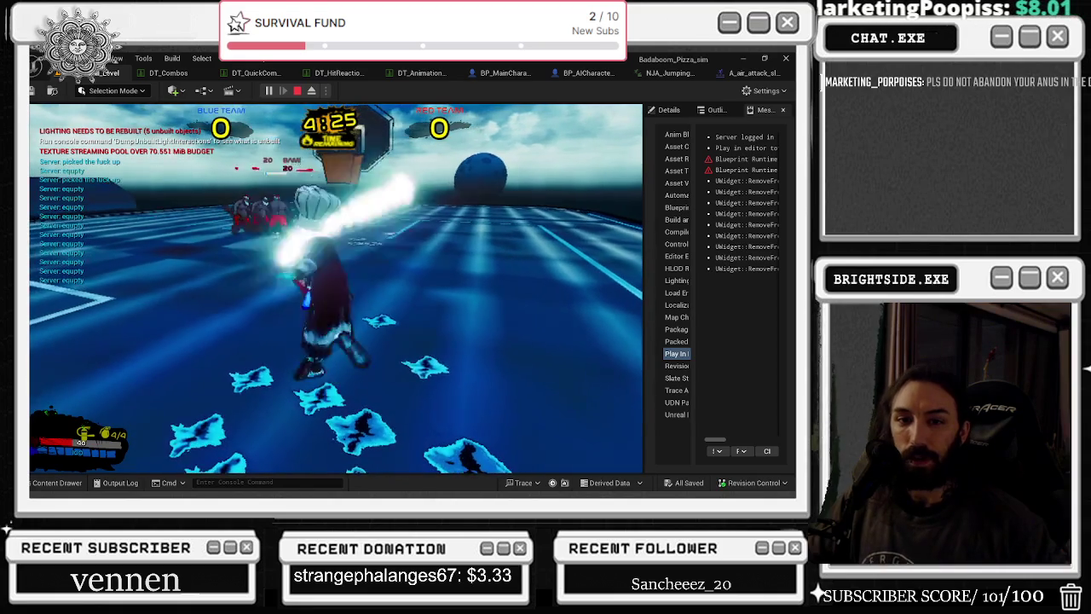
key("w")
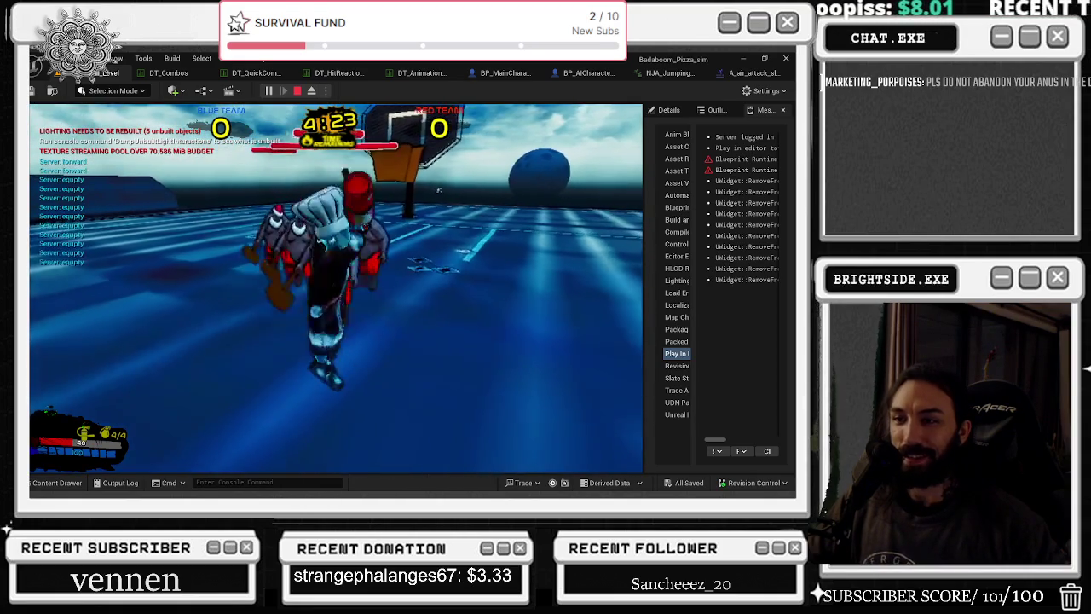
key("w")
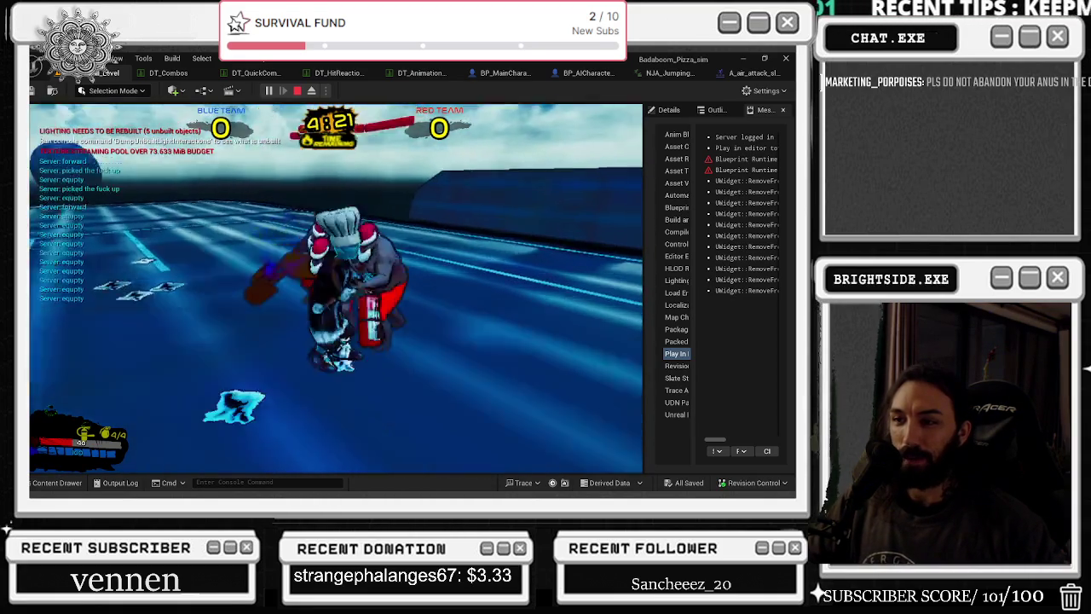
key("w")
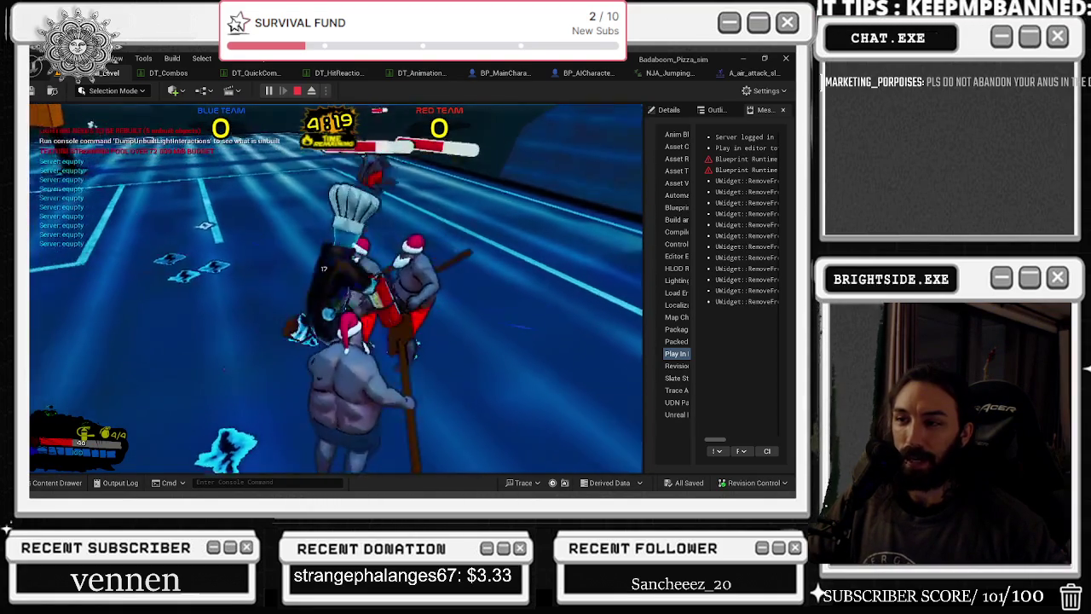
key("w")
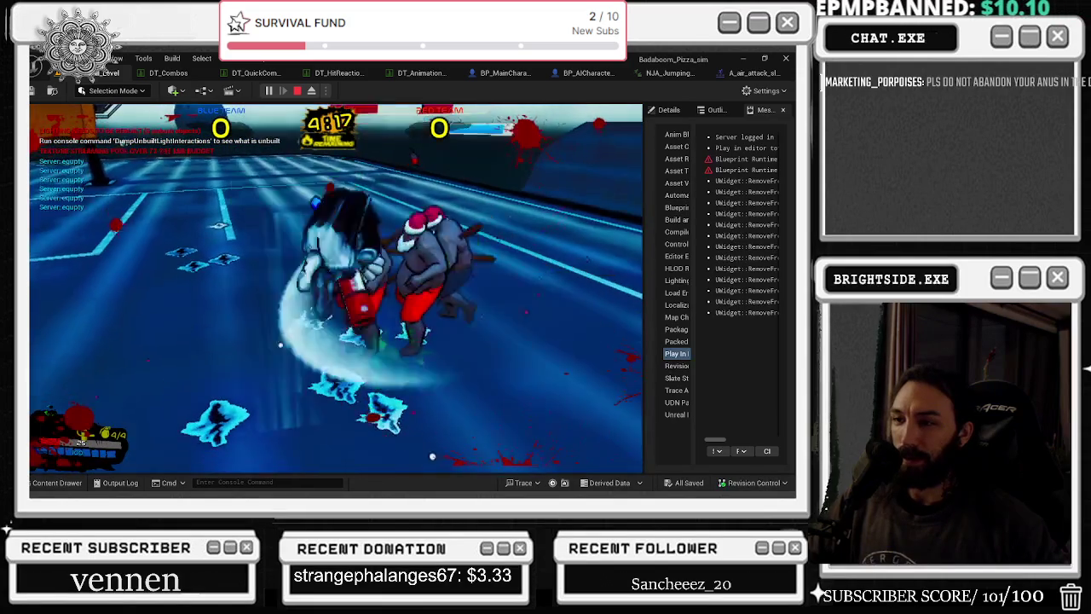
key("w")
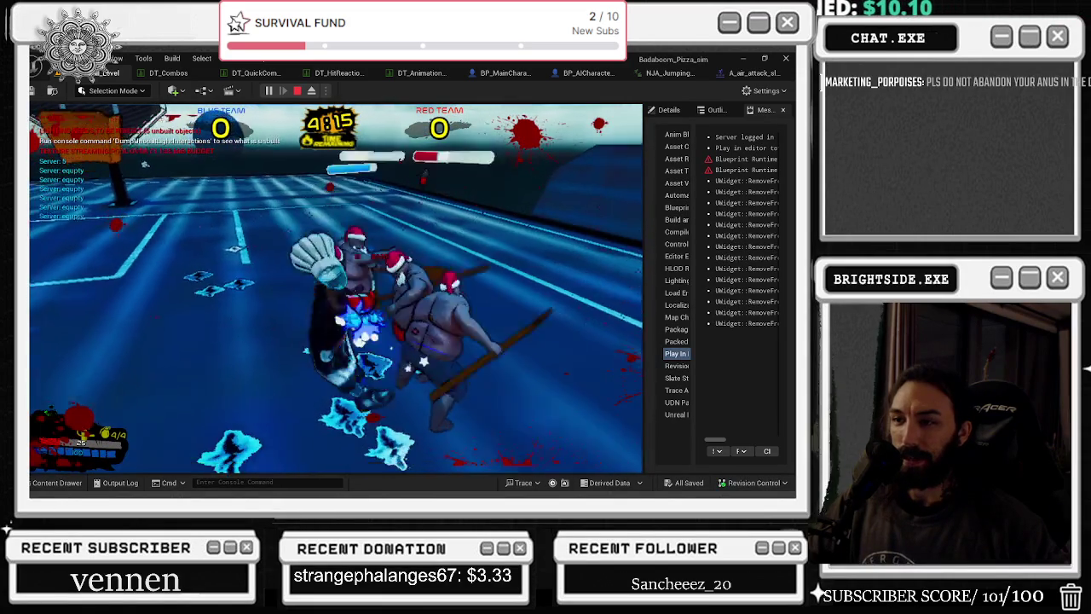
key("w")
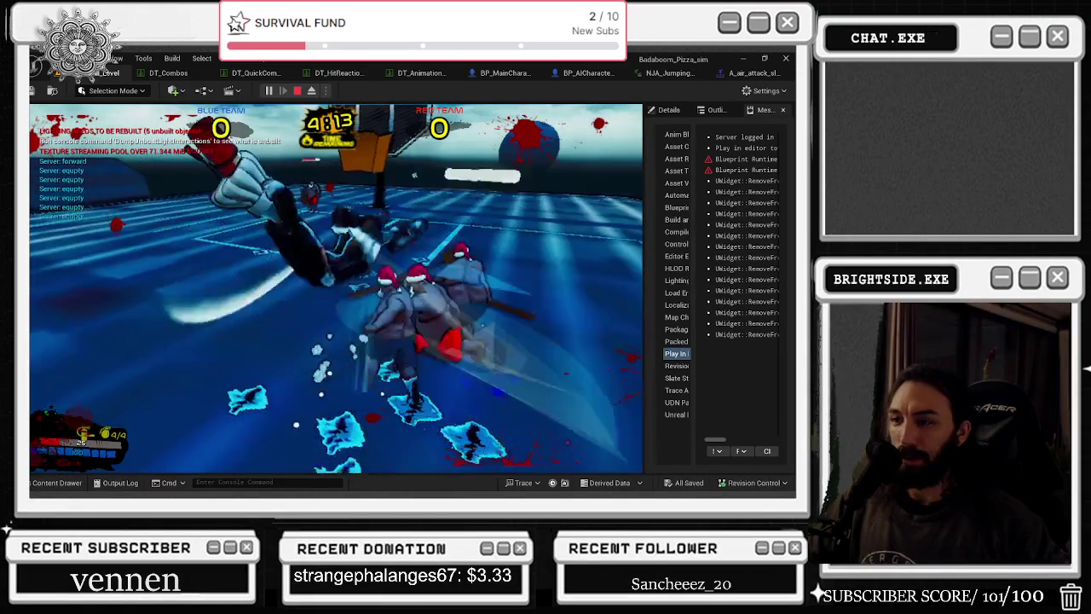
key("w")
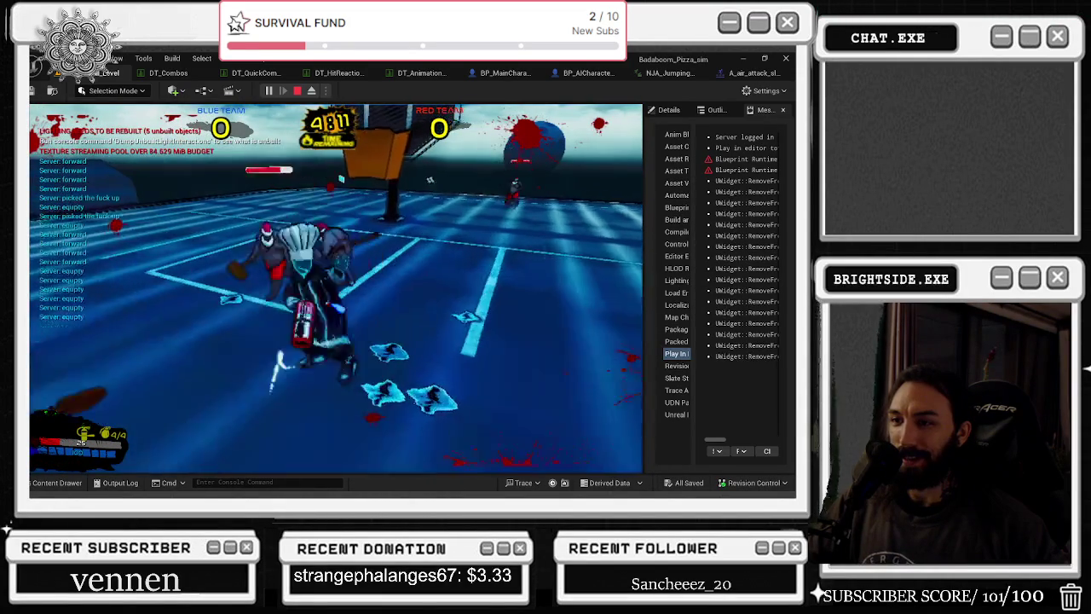
key("w")
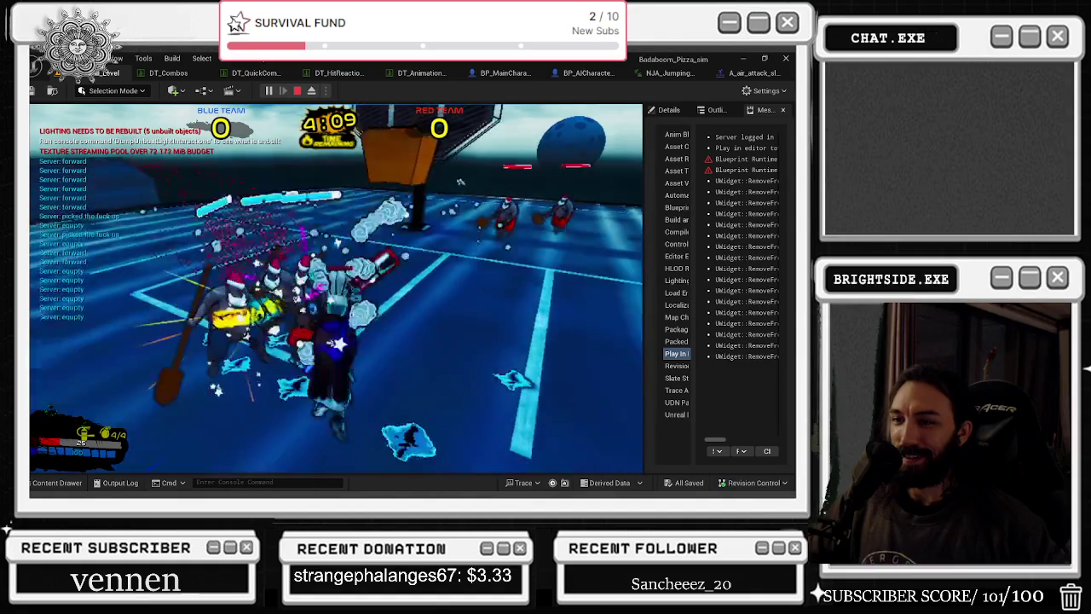
left_click(461, 209)
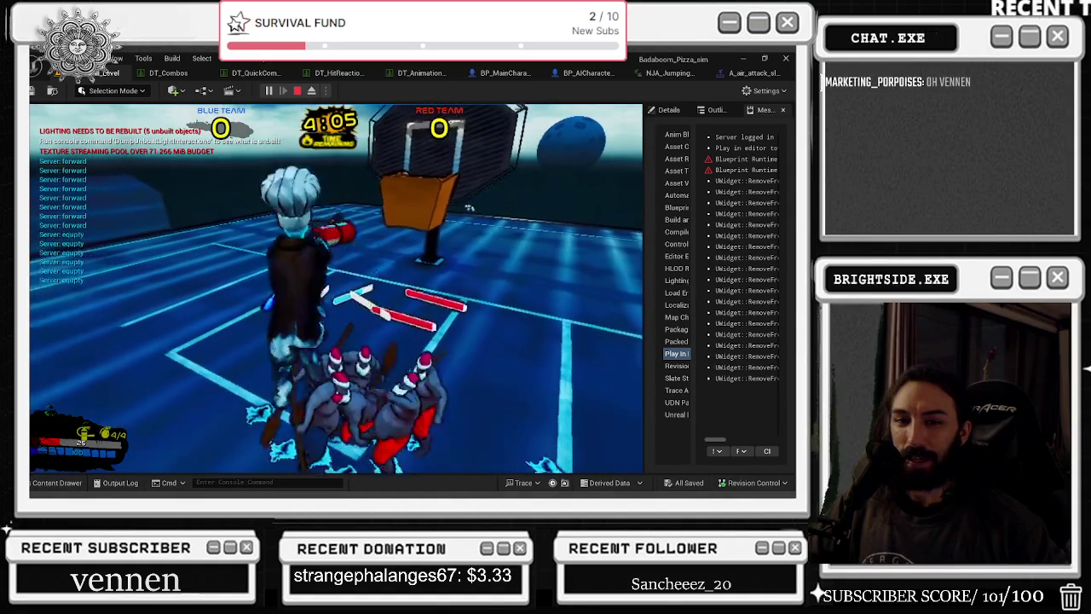
left_click(437, 164)
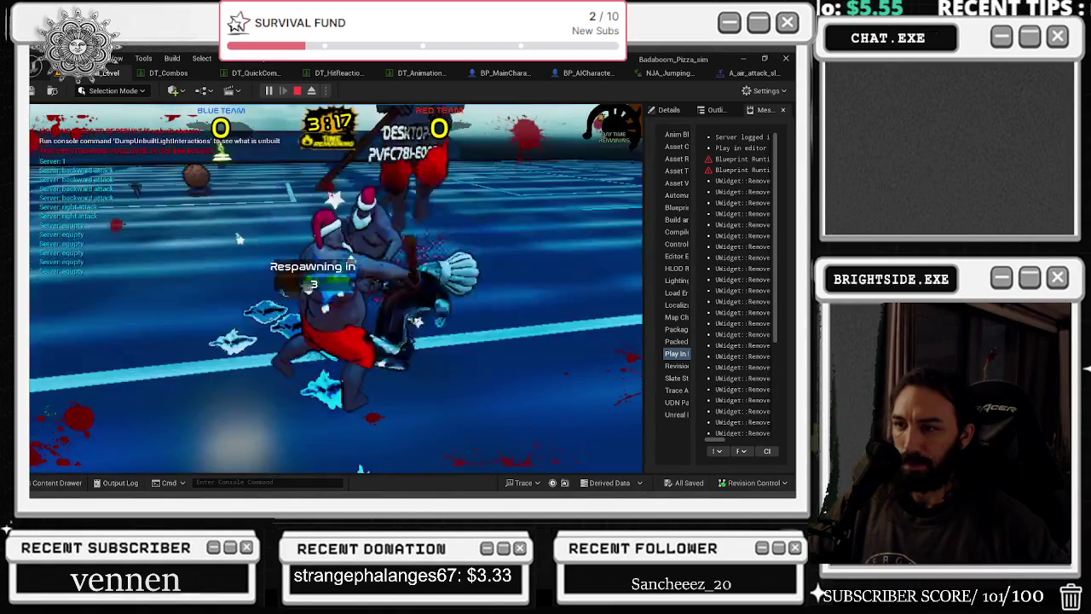
key("Escape")
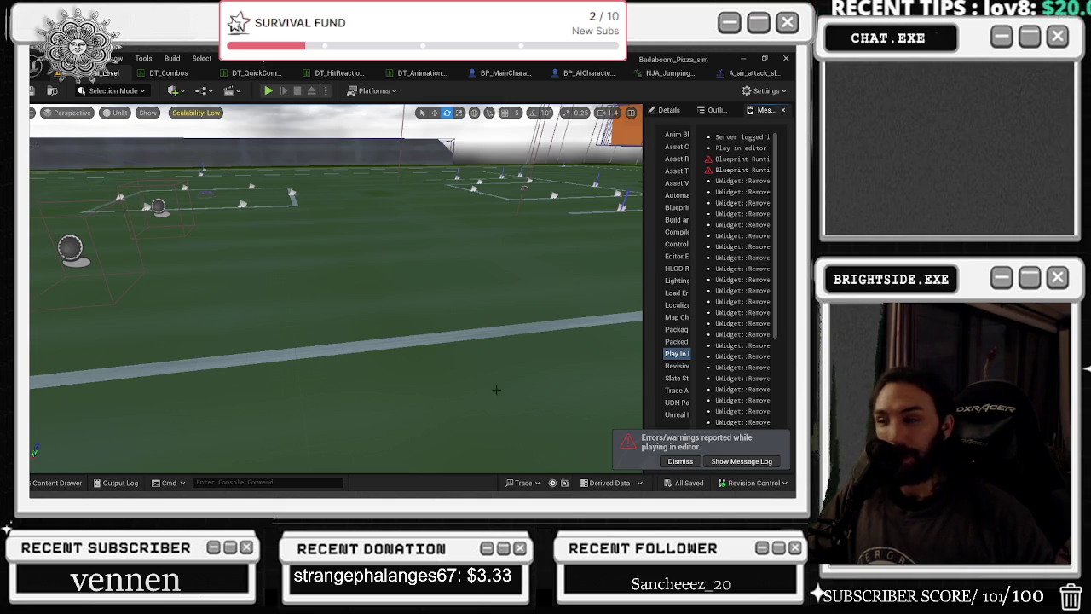
- Fly the viewport back across the field to frame the far hoop, then return to DT_Combos
key("s")
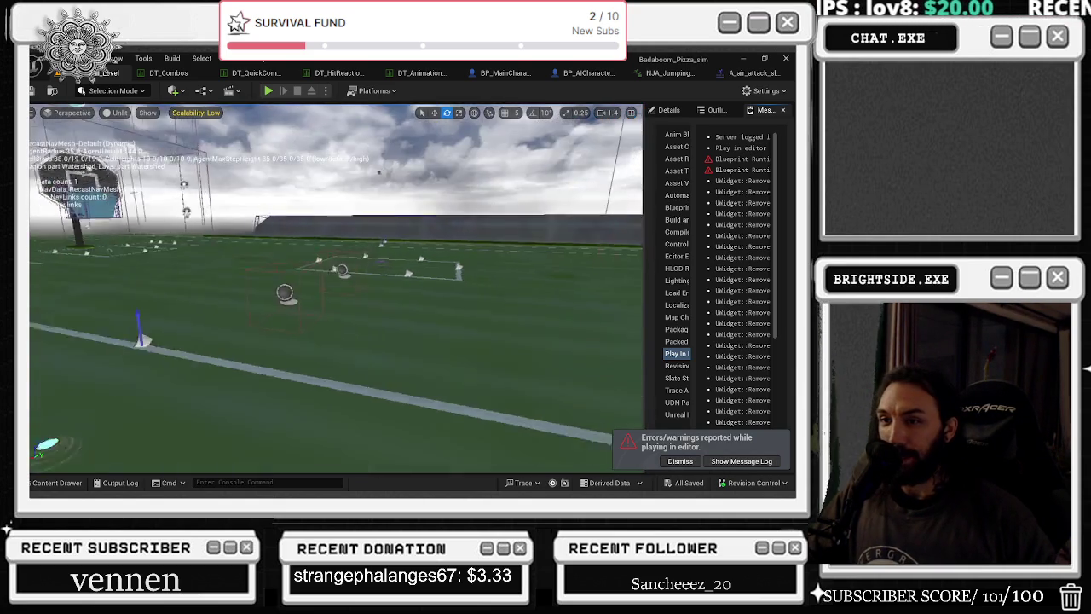
key("s")
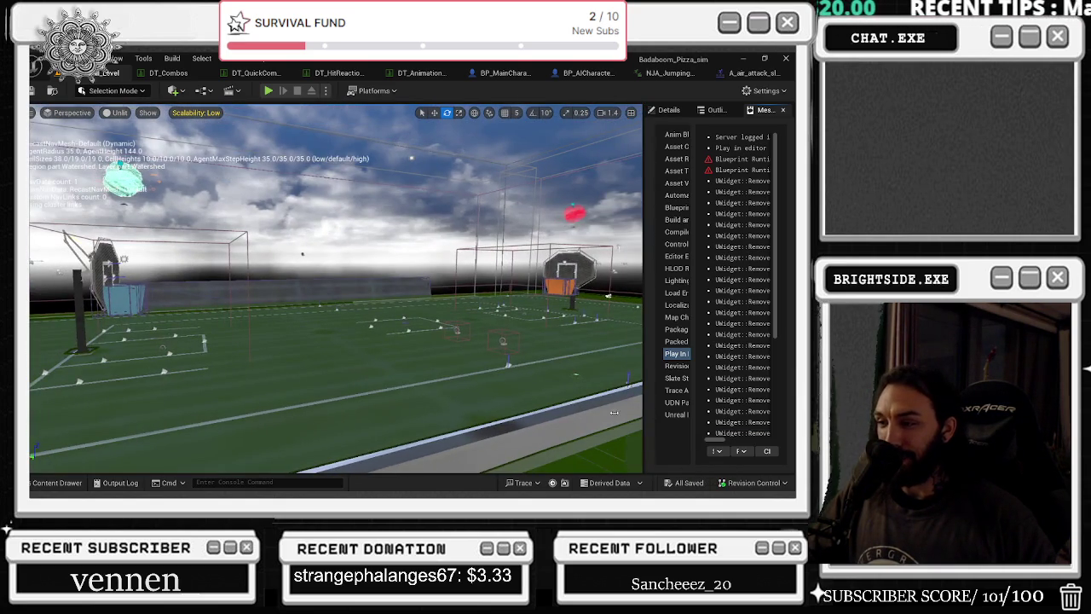
key("s")
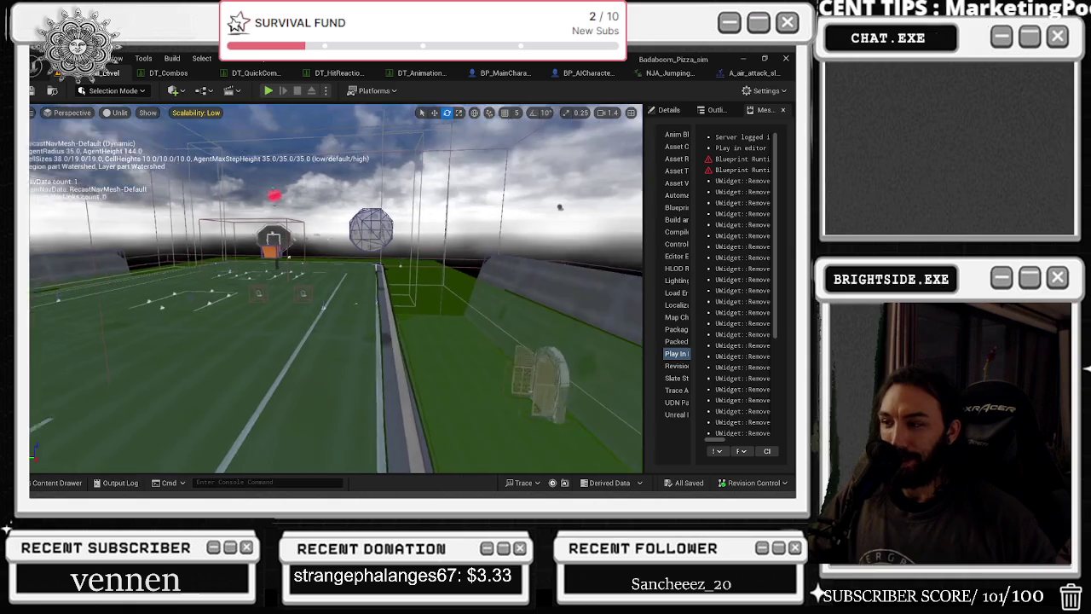
key("s")
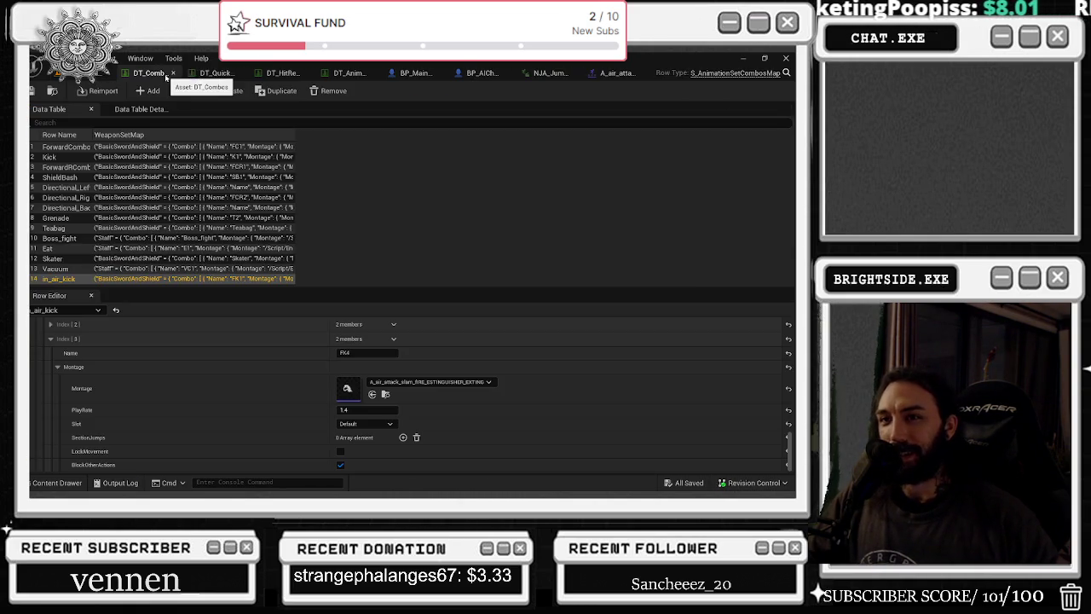
left_click(168, 73)
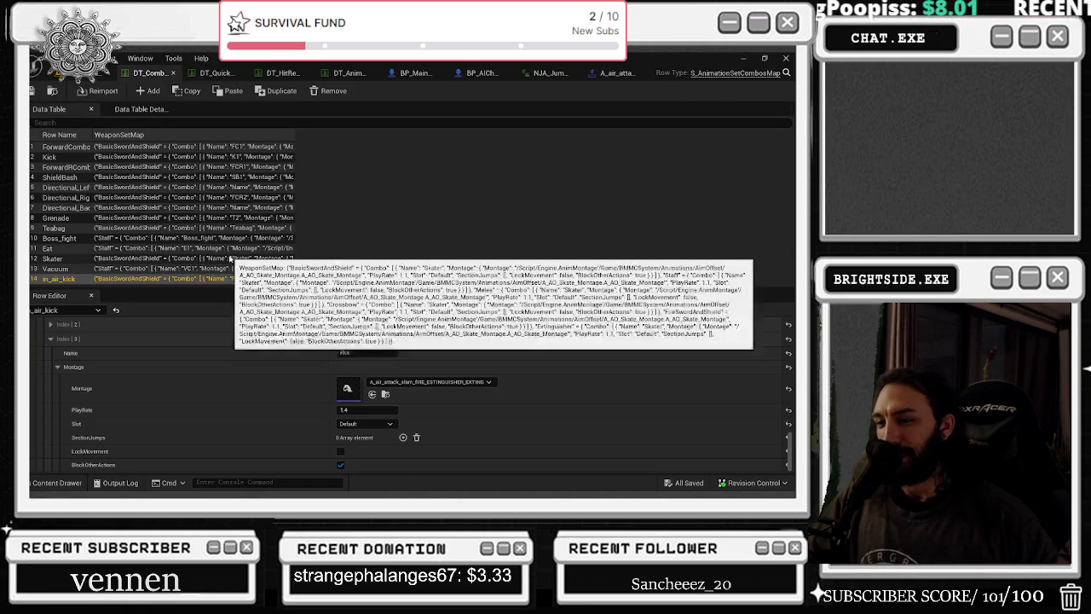
- Expand the in_air_kick row's Index [0] and [1] combo entries and Index [0]'s montage settings
scroll(85, 386, "down", 5)
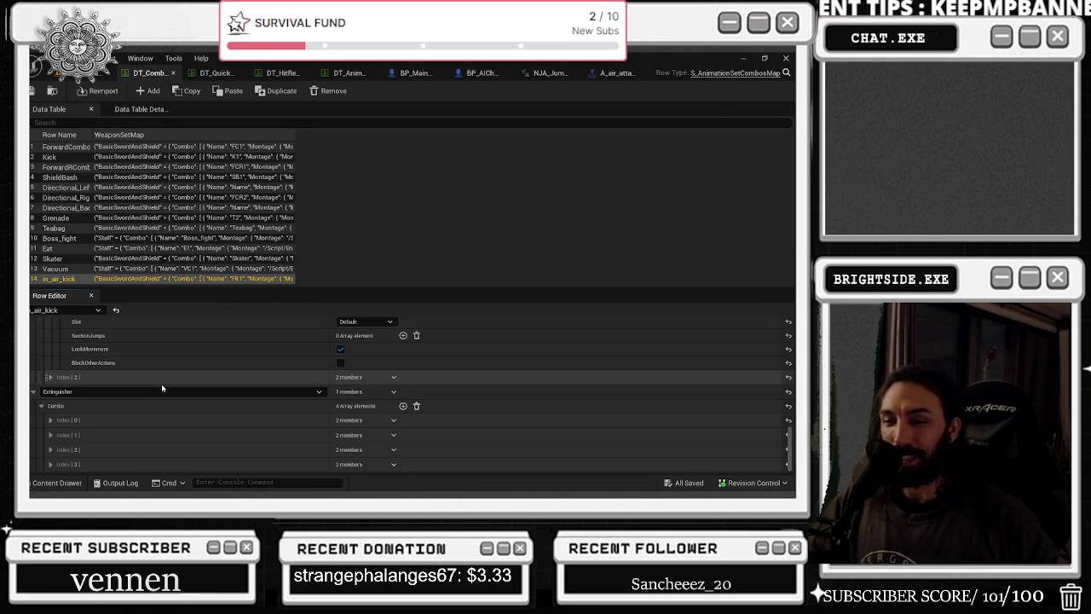
scroll(162, 387, "up", 3)
scroll(162, 388, "up", 2)
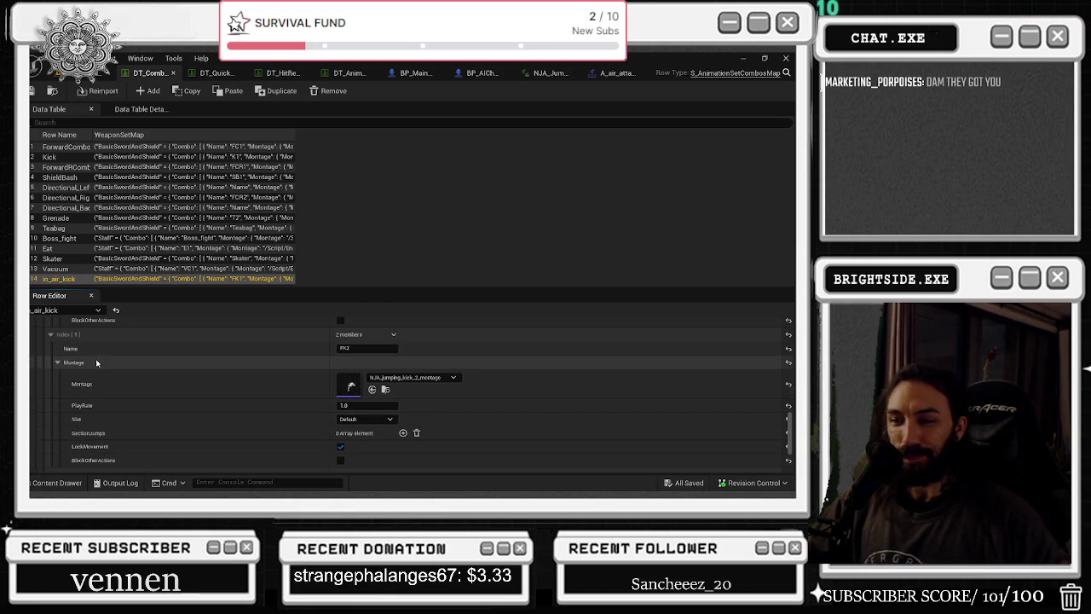
left_click(54, 278)
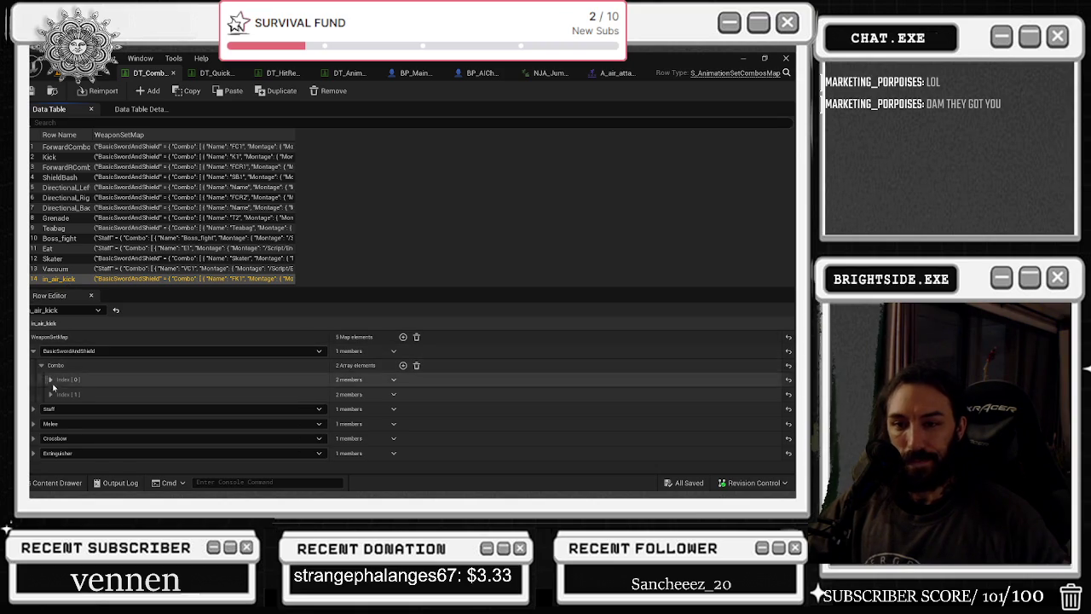
left_click(50, 395)
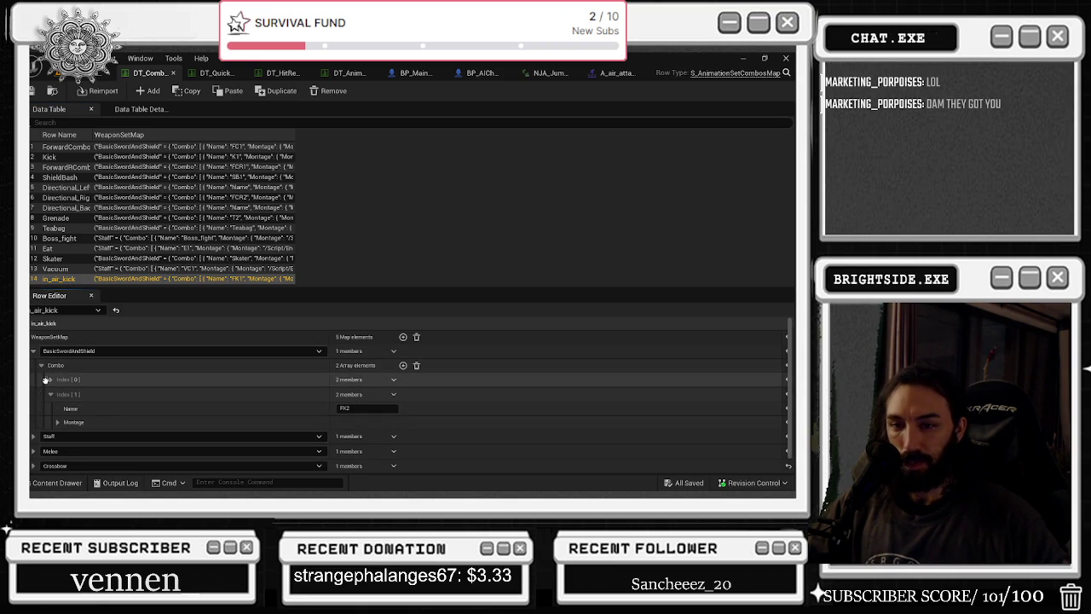
left_click(49, 379)
left_click(57, 407)
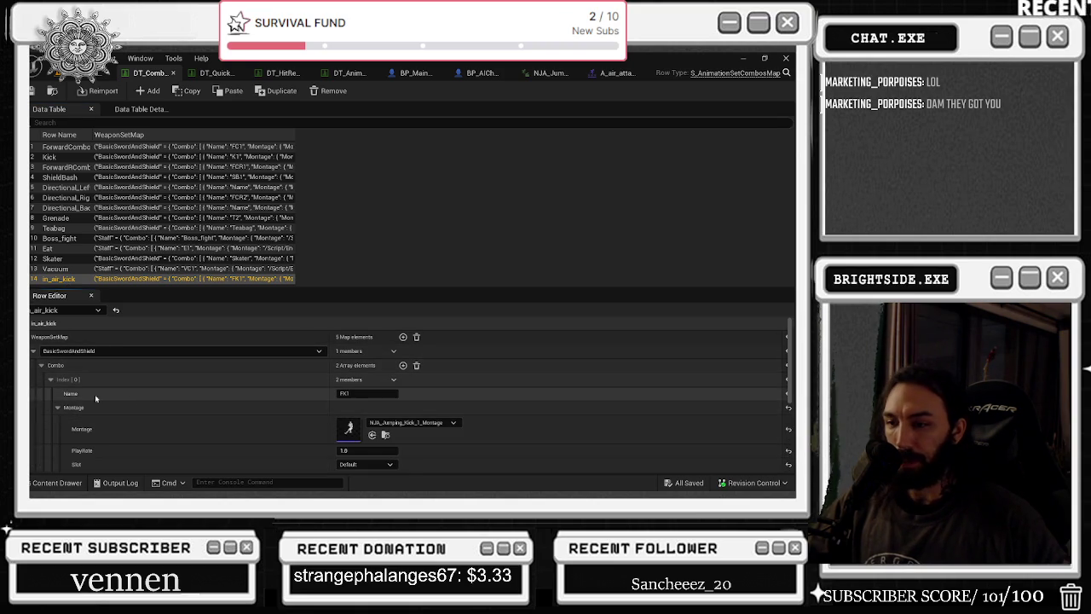
scroll(137, 399, "down", 1)
scroll(128, 401, "down", 1)
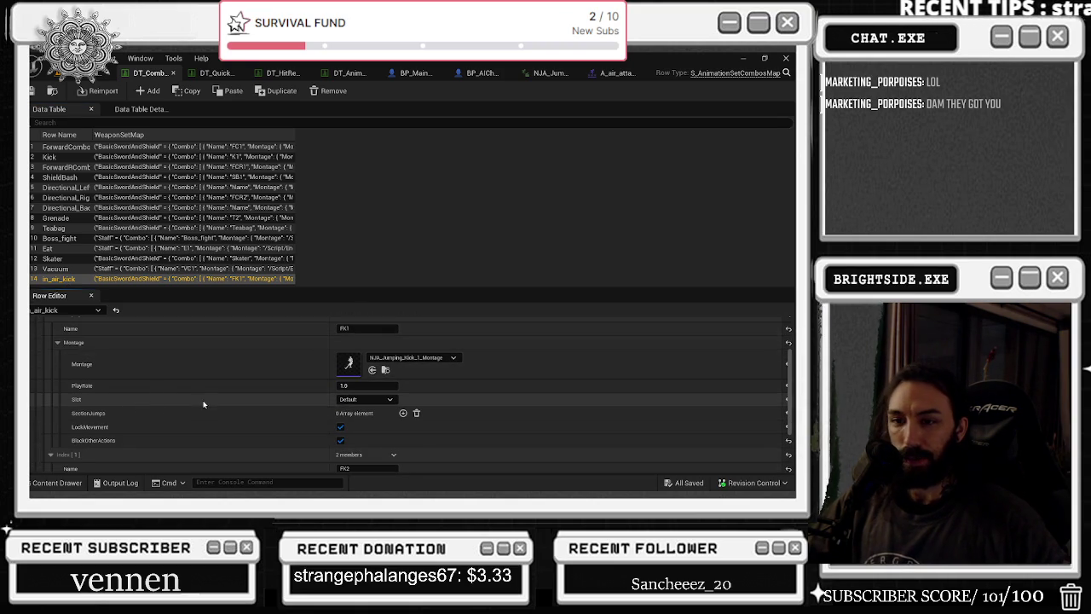
scroll(97, 370, "up", 2)
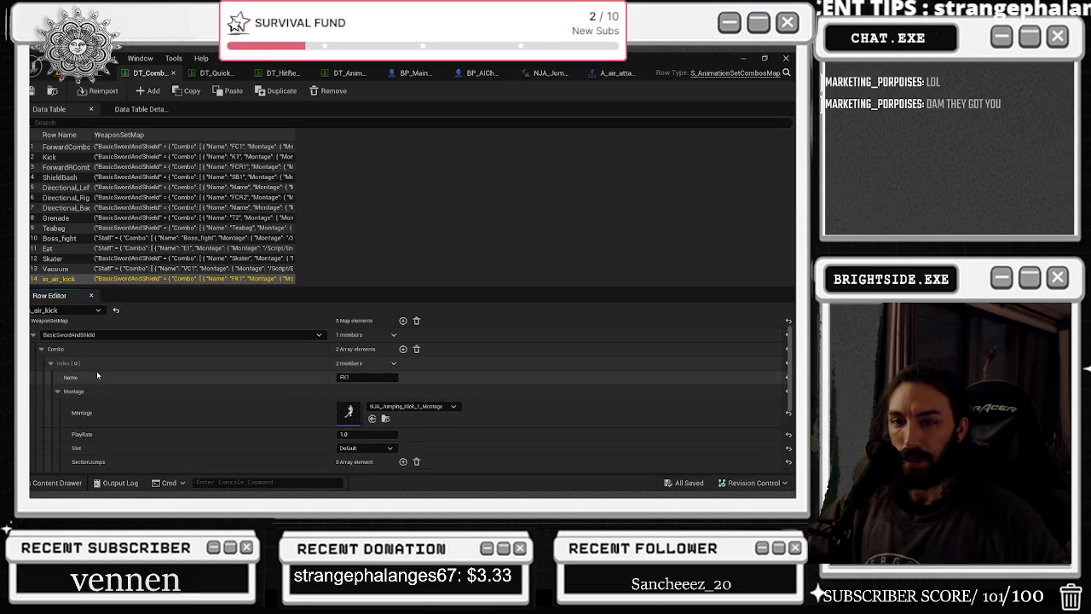
scroll(99, 377, "down", 4)
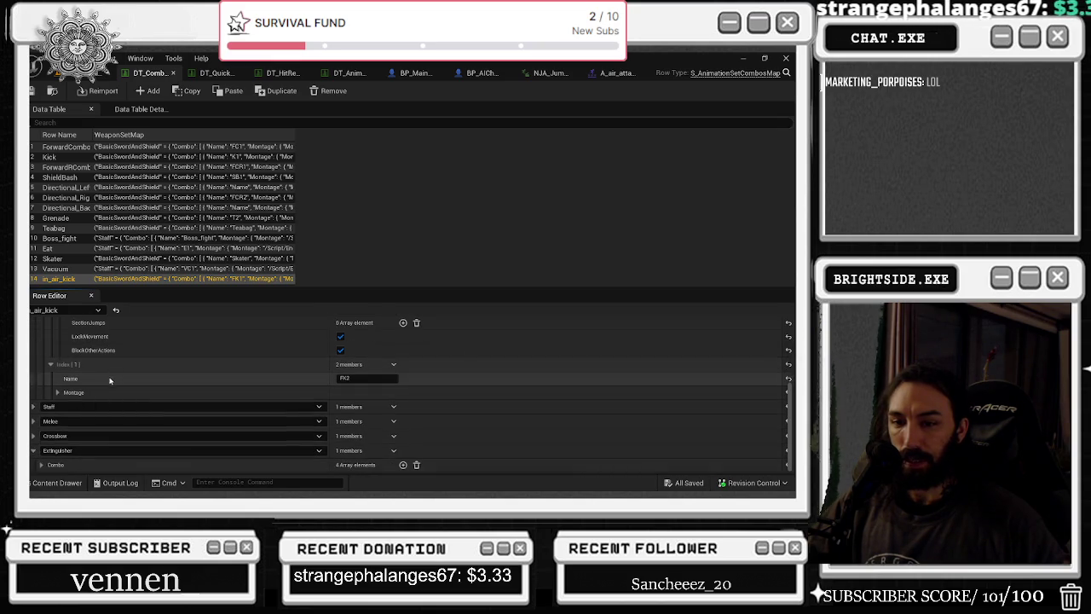
- Review the Extinguisher combo's Index [3] and [2] montage settings, then expand Index [1]
left_click(41, 465)
scroll(43, 463, "down", 2)
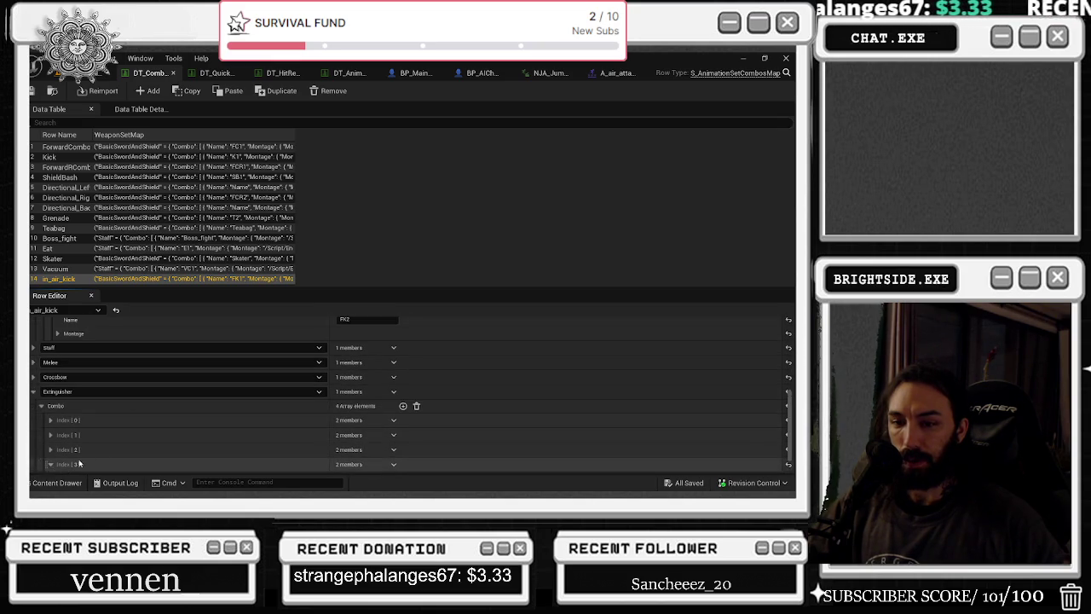
scroll(195, 428, "down", 1)
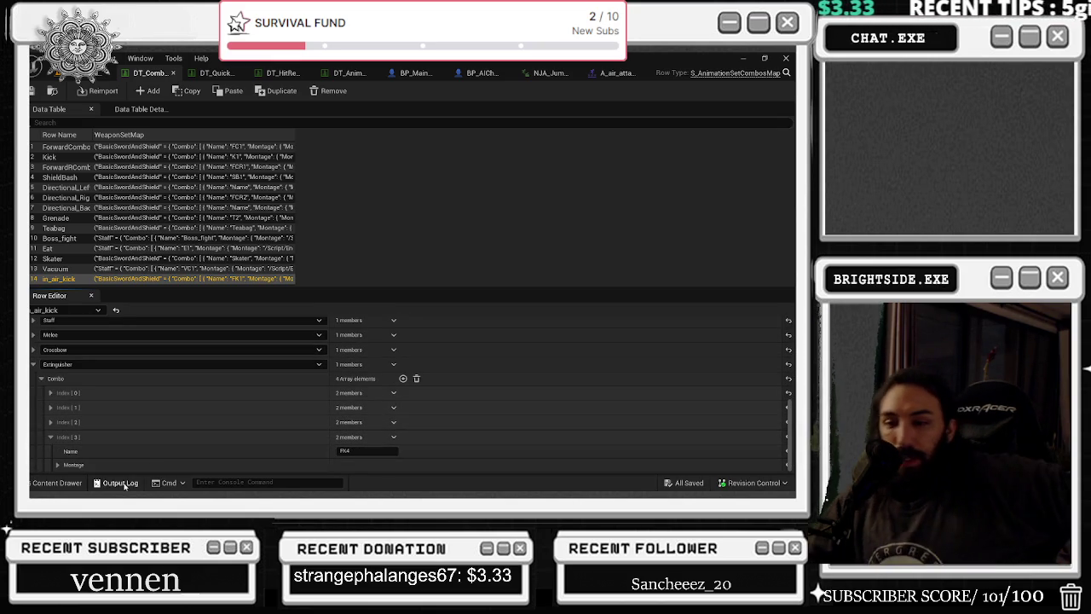
left_click(57, 465)
scroll(213, 427, "down", 3)
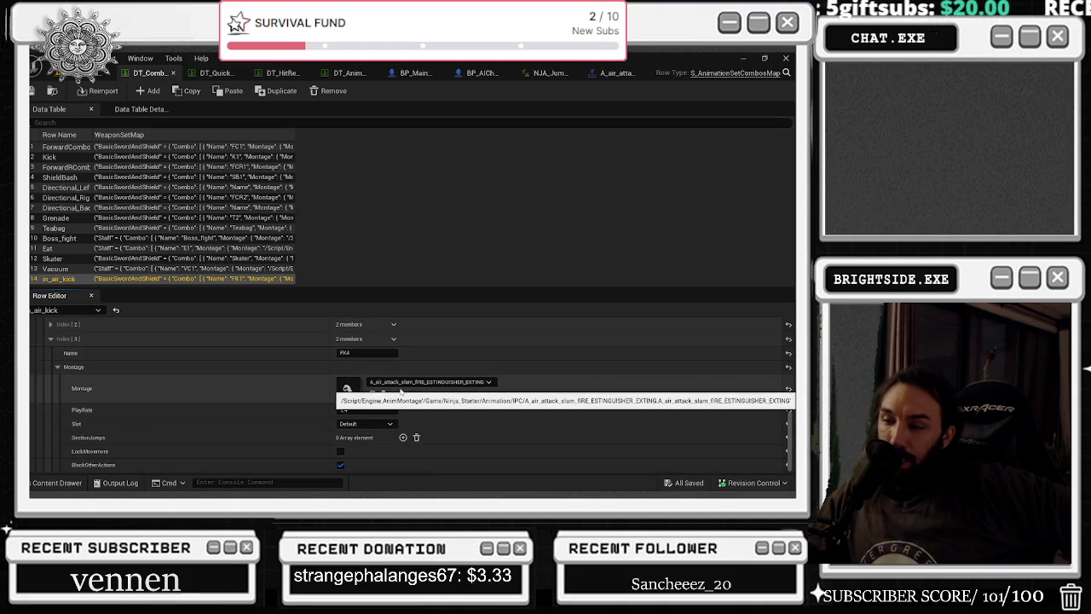
left_click(49, 324)
scroll(264, 360, "up", 1)
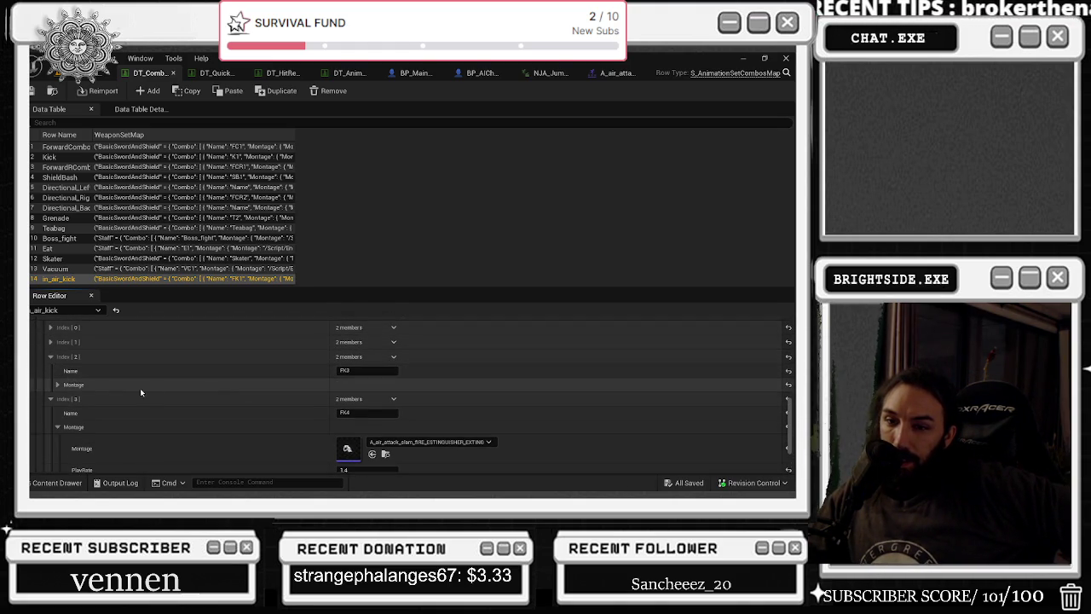
left_click(57, 385)
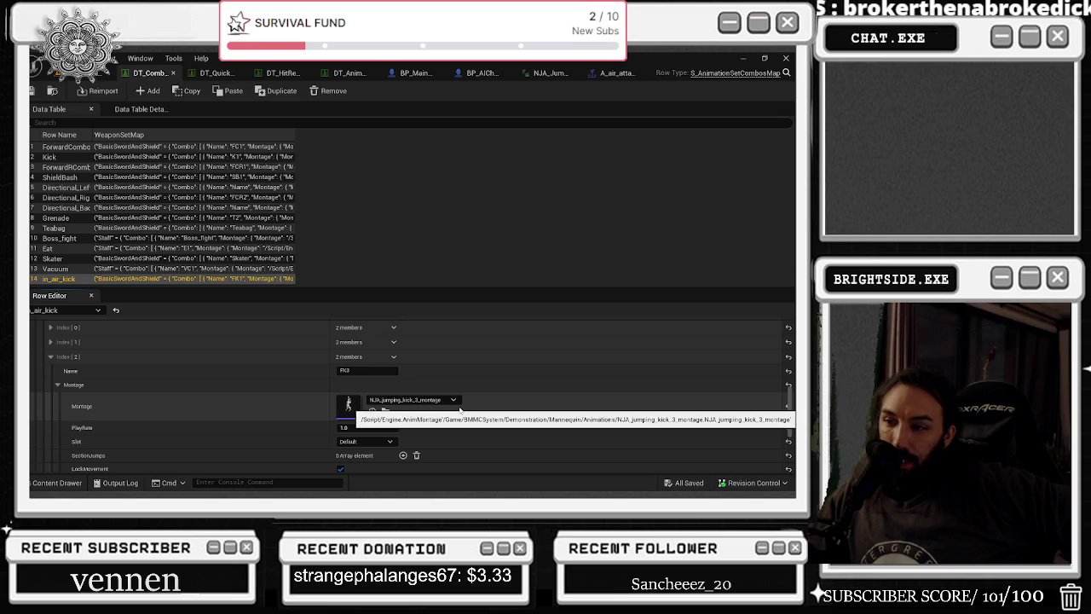
scroll(456, 409, "down", 4)
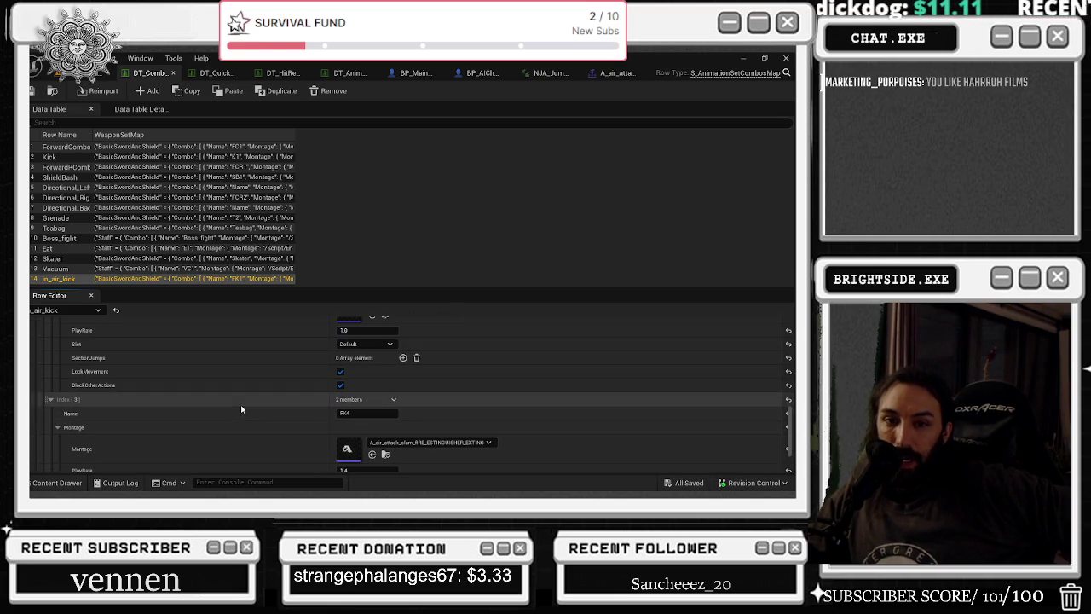
left_click(143, 402)
scroll(155, 399, "up", 5)
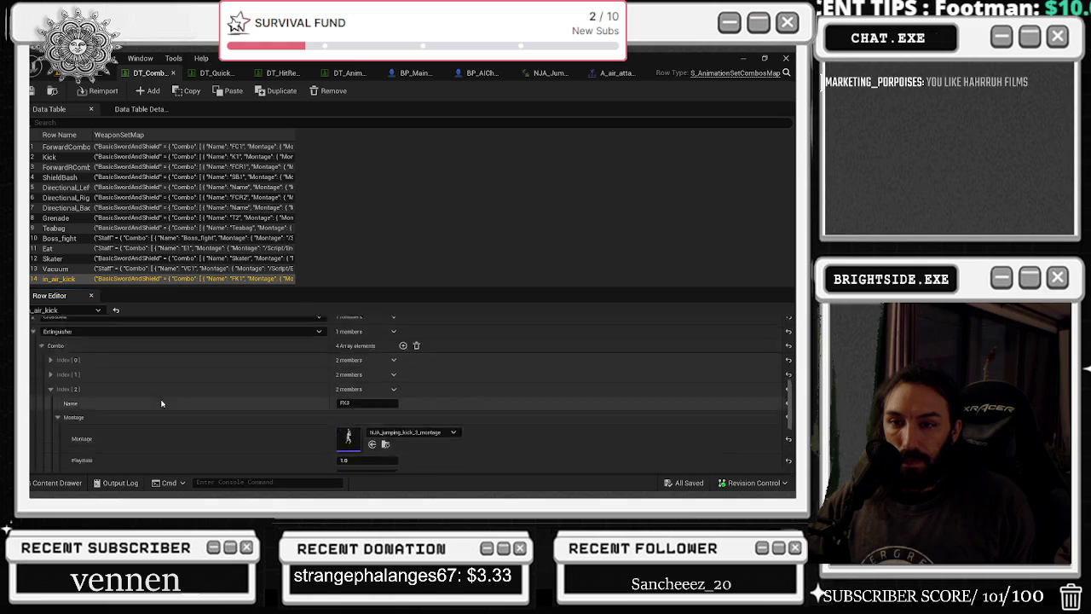
left_click(51, 408)
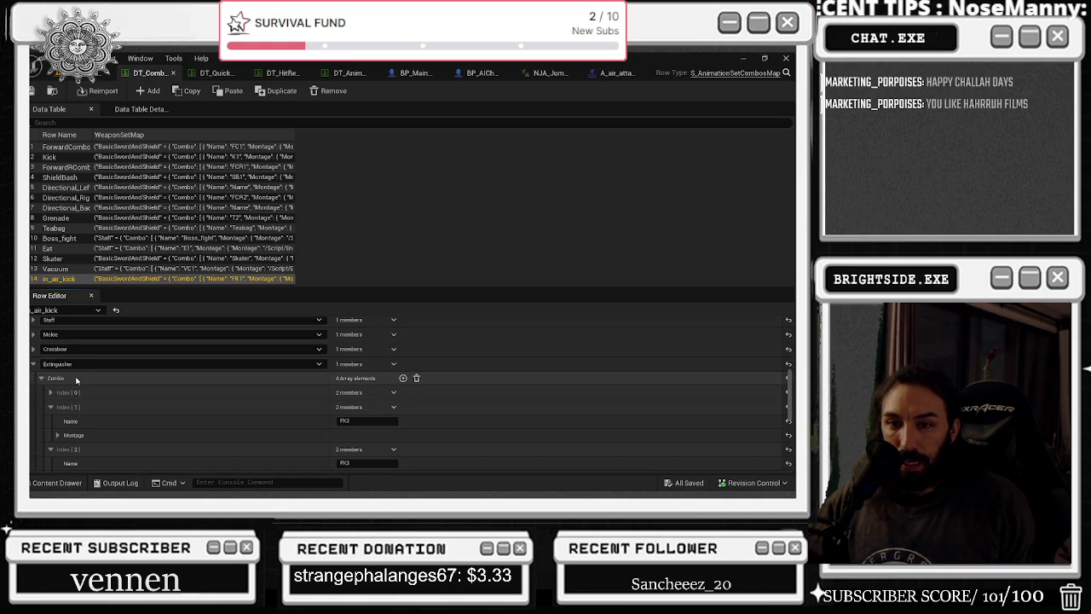
scroll(70, 390, "up", 3)
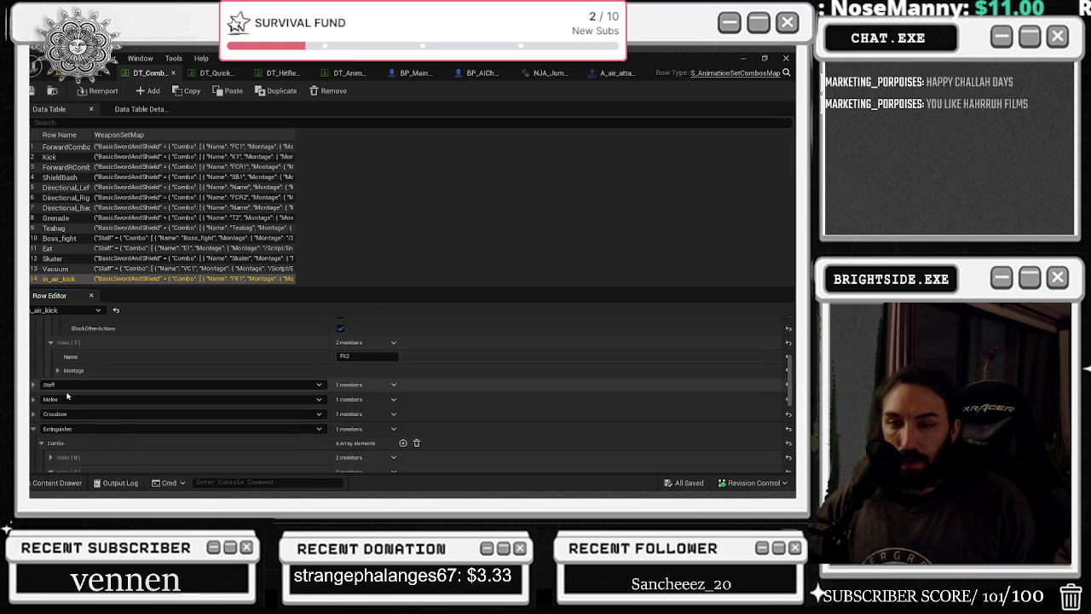
scroll(63, 394, "up", 2)
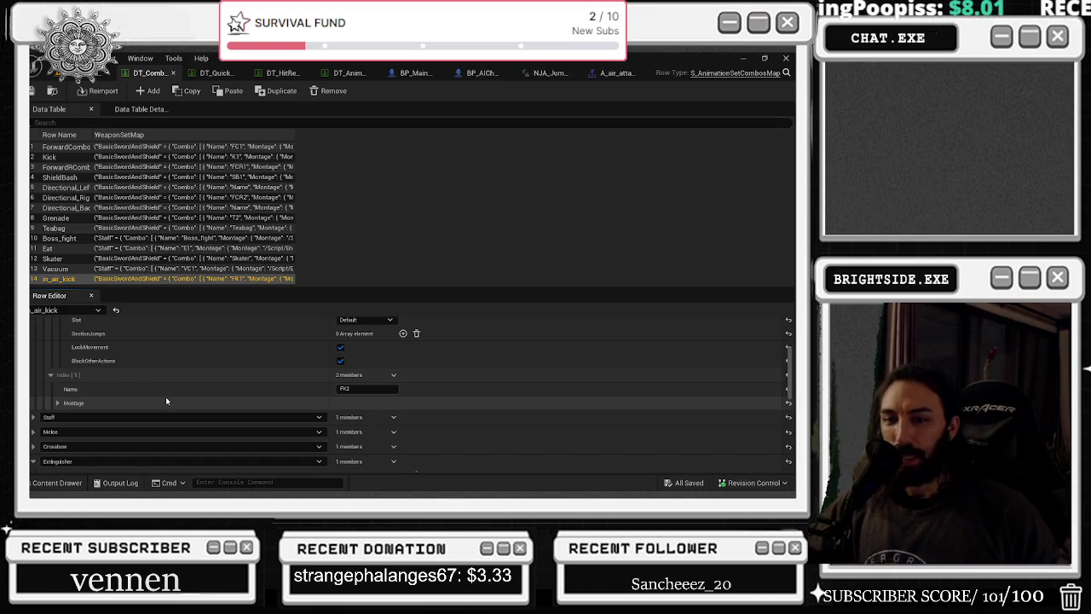
- Reveal the FK2 entry's montage settings and scroll through the row's fields
left_click(58, 403)
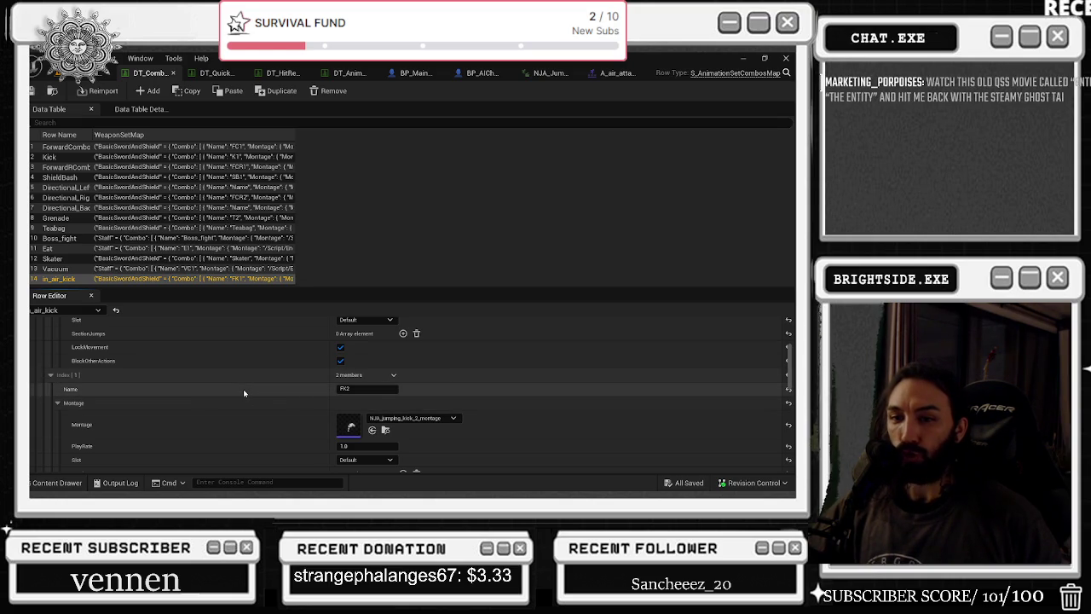
scroll(247, 387, "up", 3)
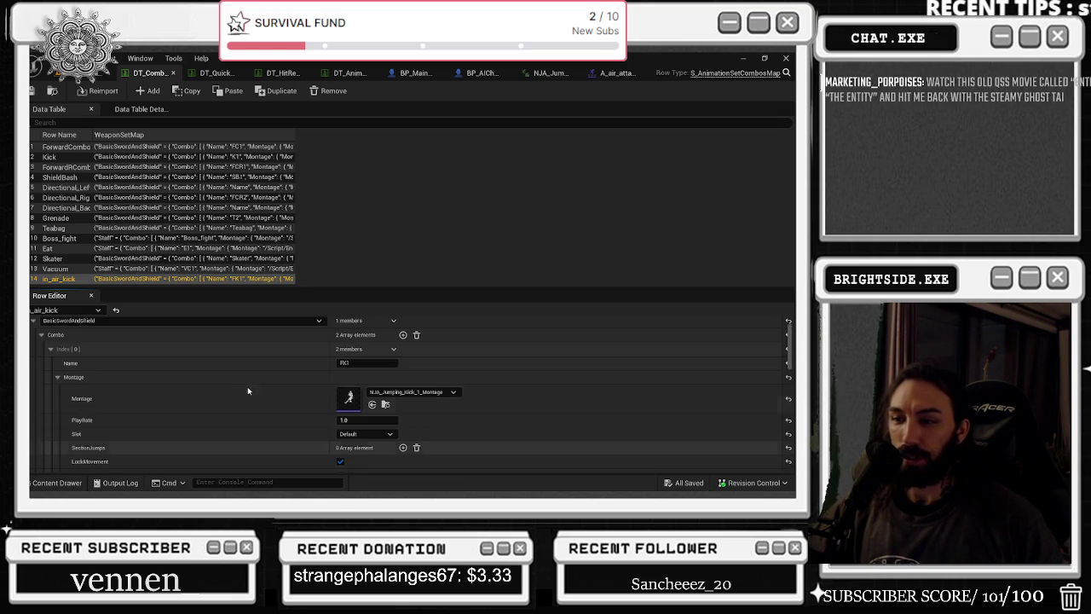
scroll(248, 390, "up", 2)
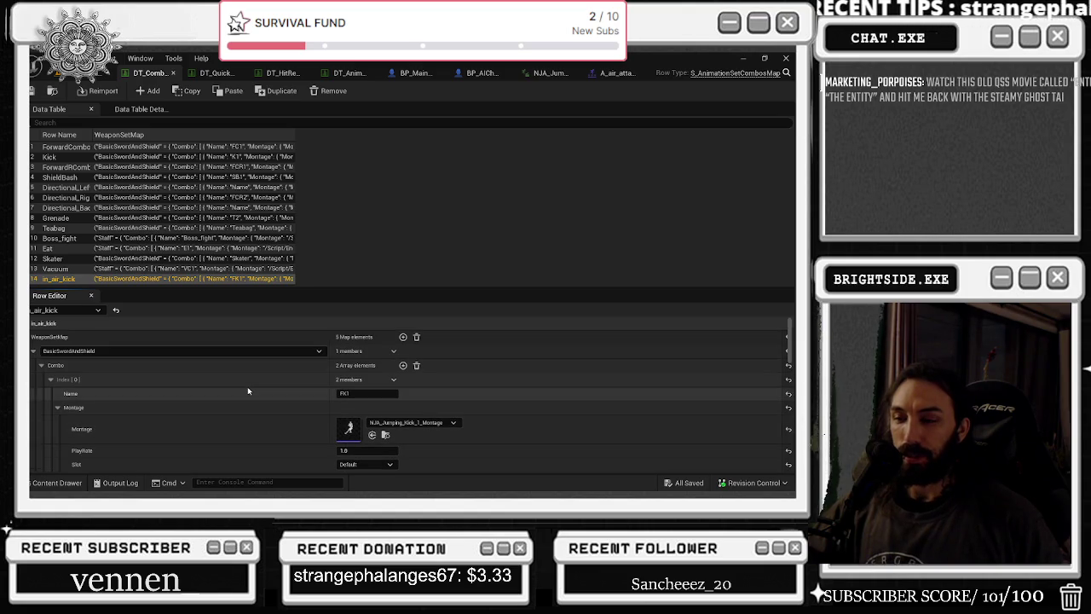
scroll(249, 390, "down", 1)
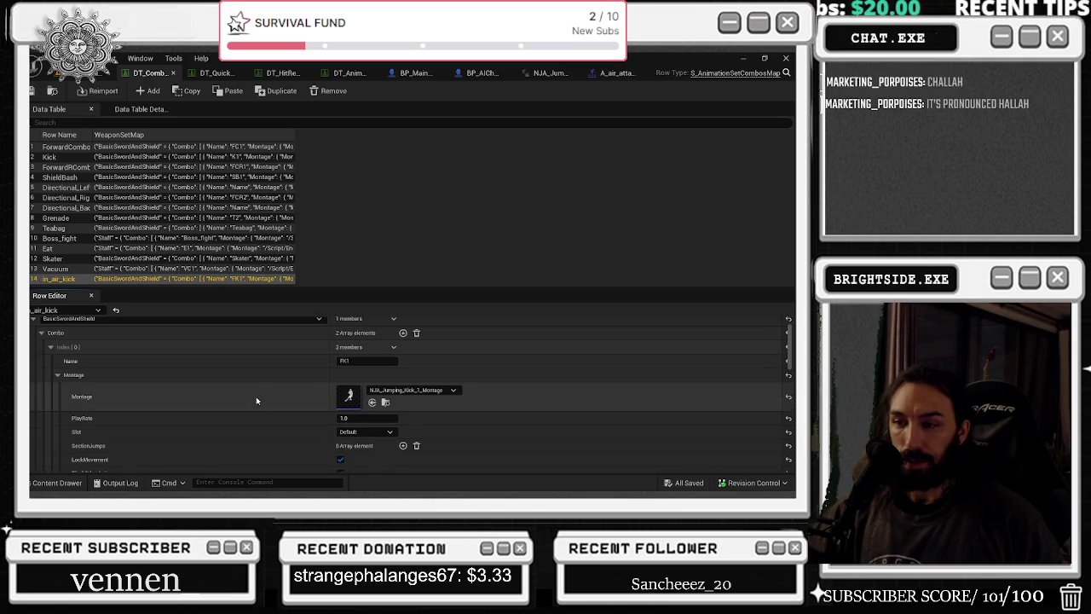
scroll(256, 400, "down", 3)
scroll(257, 400, "down", 3)
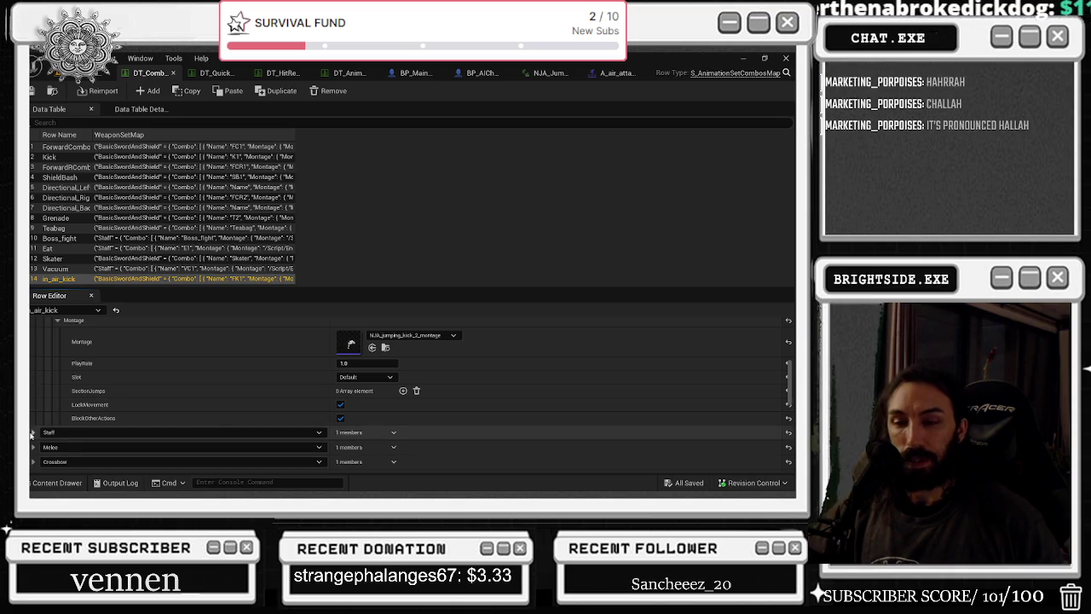
scroll(32, 434, "down", 2)
- Check Extinguisher's Index [1] and [2], collapse it, and expand Staff's three-entry combo
left_click(32, 432)
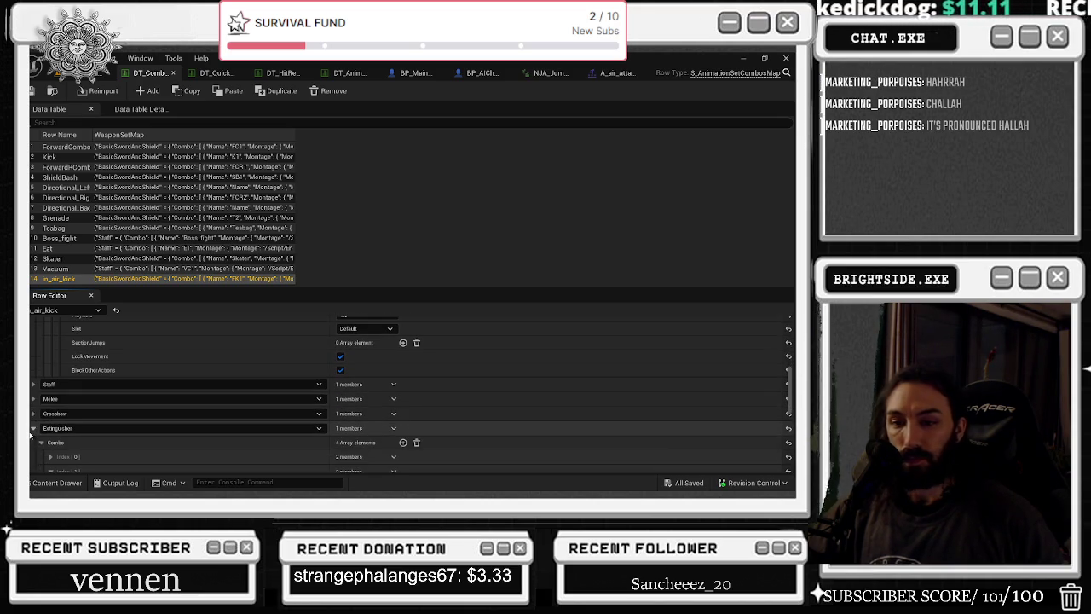
scroll(32, 434, "down", 2)
left_click(50, 422)
scroll(50, 422, "down", 2)
left_click(57, 444)
scroll(46, 378, "up", 2)
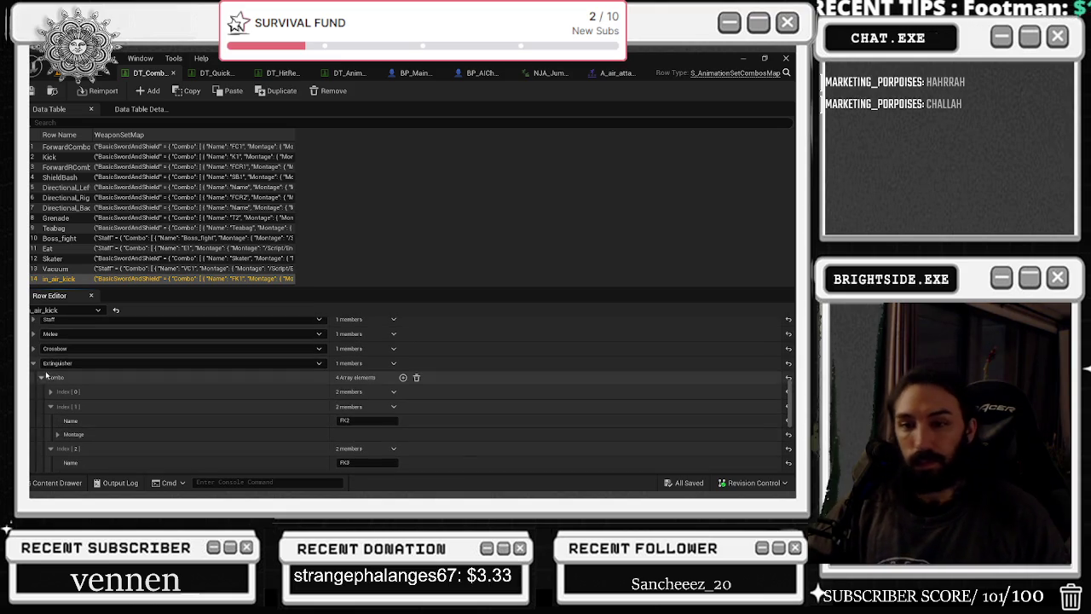
left_click(33, 363)
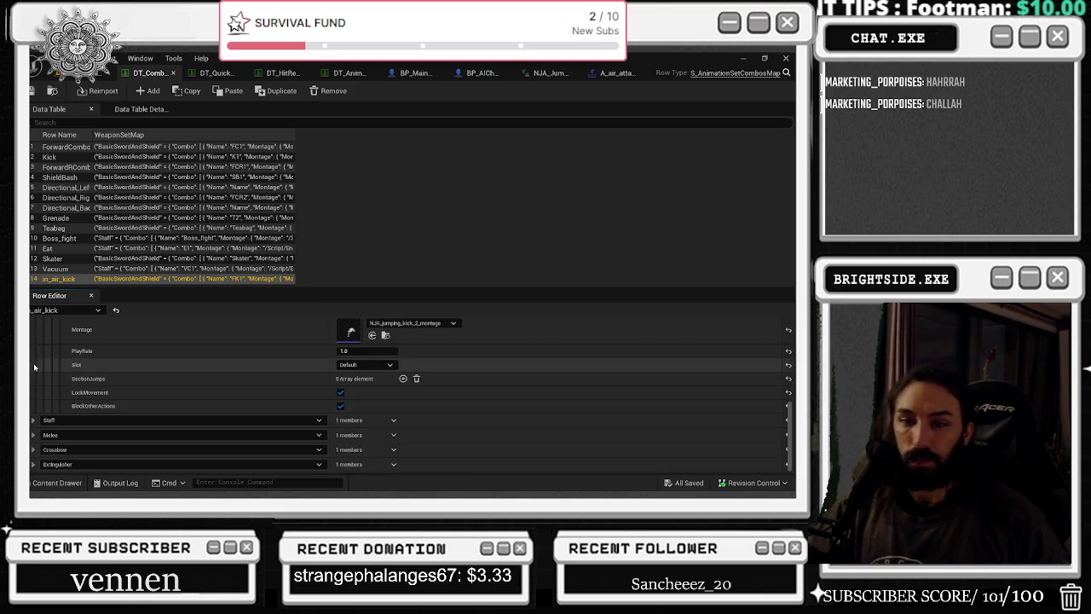
left_click(33, 421)
left_click(41, 420)
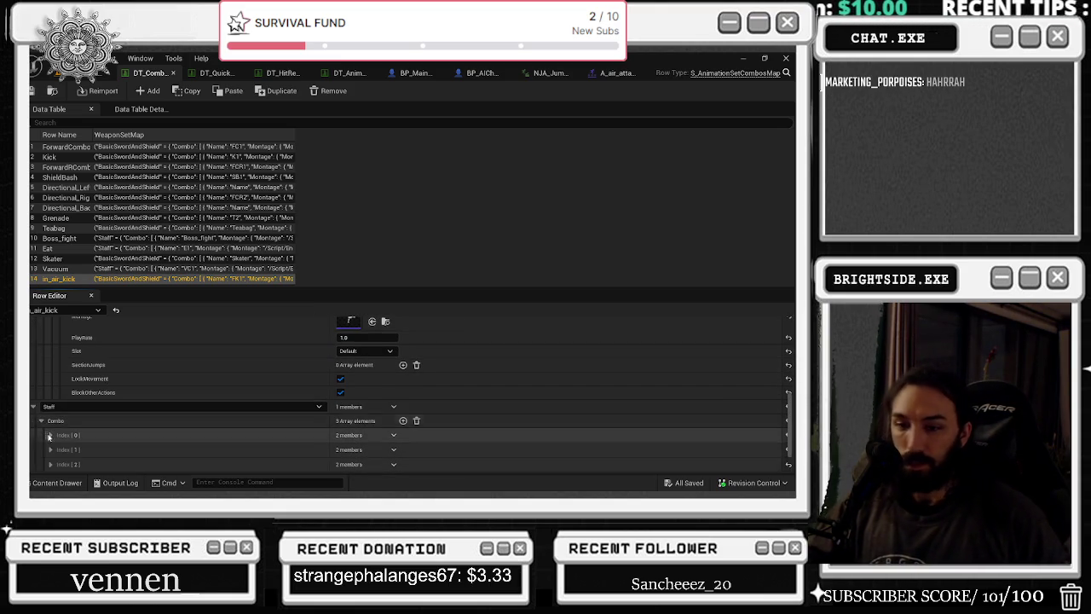
- Duplicate the Staff combo's Index [2] into a new Index [3] and rename it FK4
scroll(46, 434, "down", 2)
left_click(50, 432)
scroll(87, 420, "down", 2)
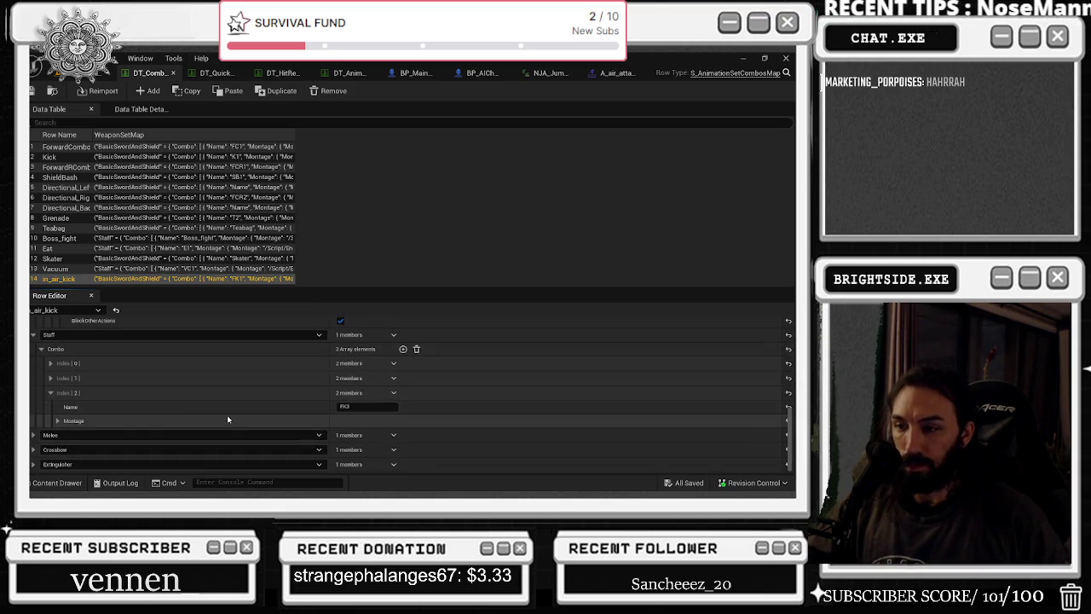
left_click(57, 421)
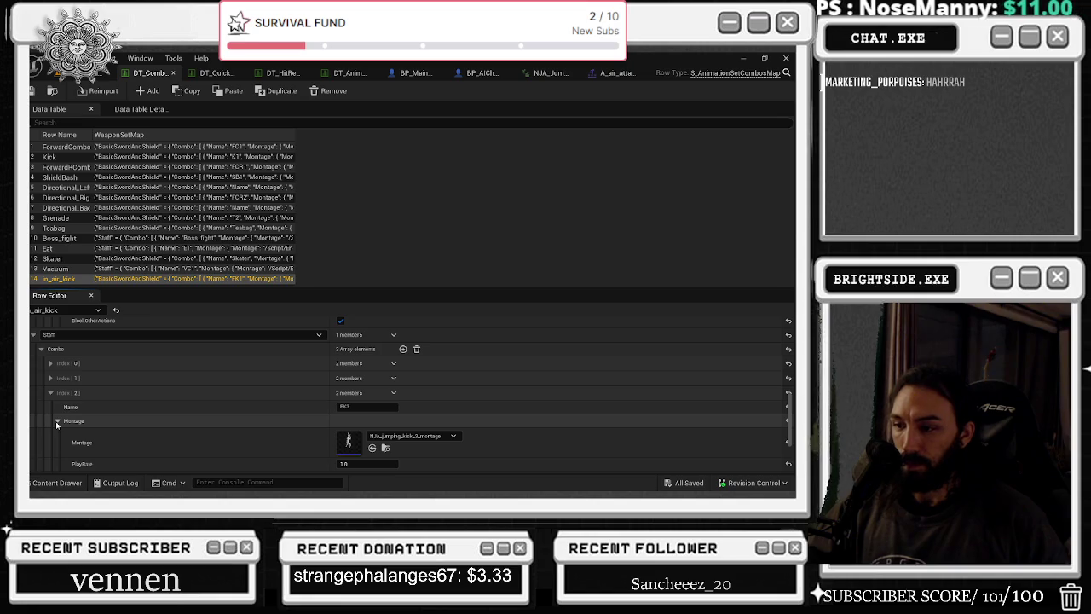
left_click(50, 392)
left_click(393, 420)
left_click(408, 457)
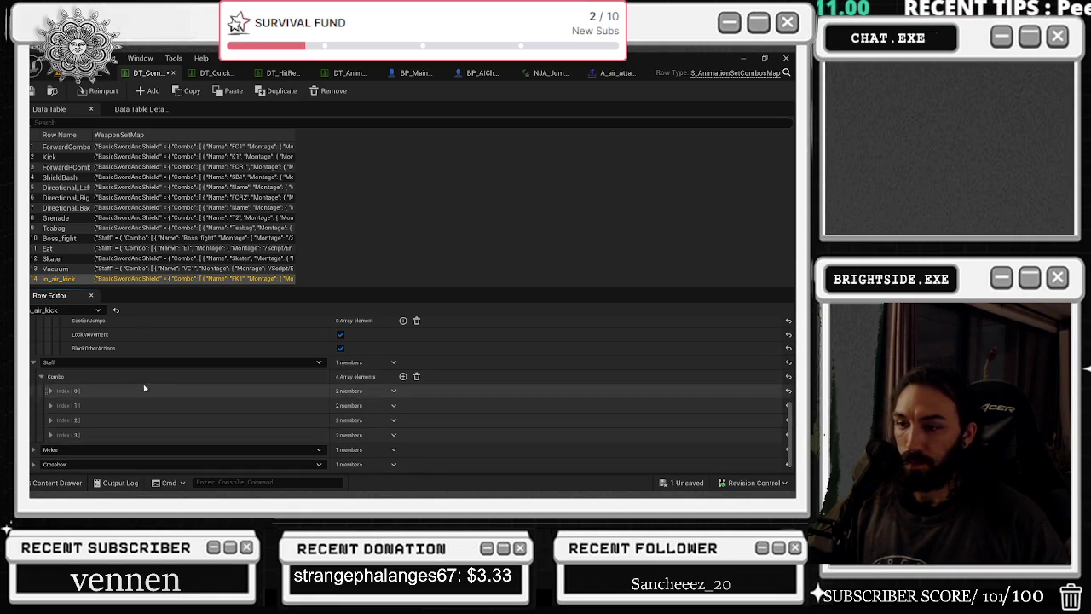
left_click(50, 435)
scroll(149, 401, "down", 1)
left_click(367, 406)
type("4")
- Swap FK4's montage to the extinguisher air-slam animation and edit its play rate
left_click(57, 421)
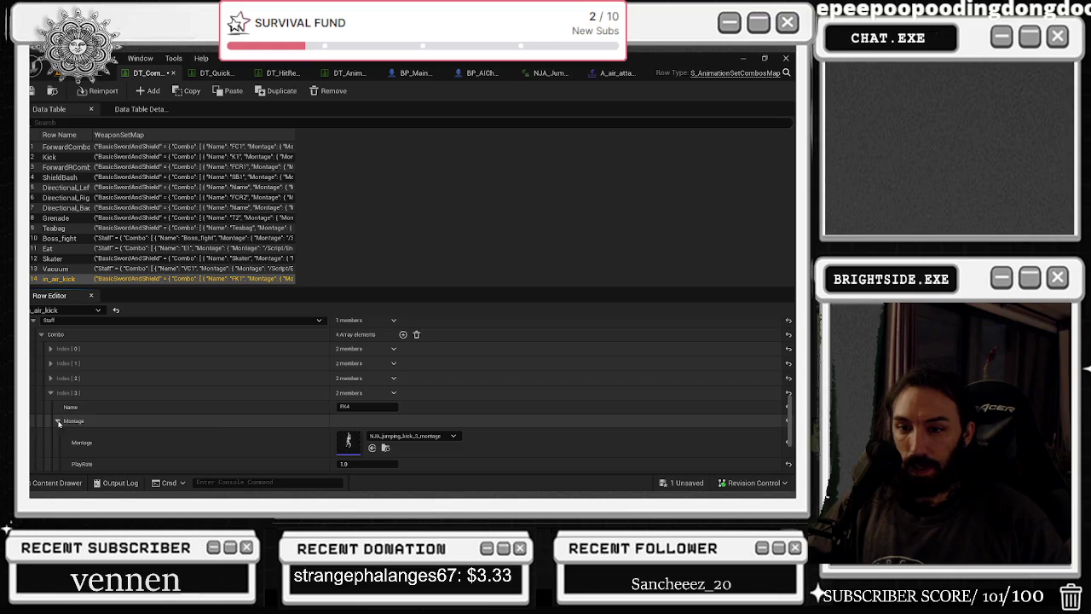
scroll(153, 426, "down", 1)
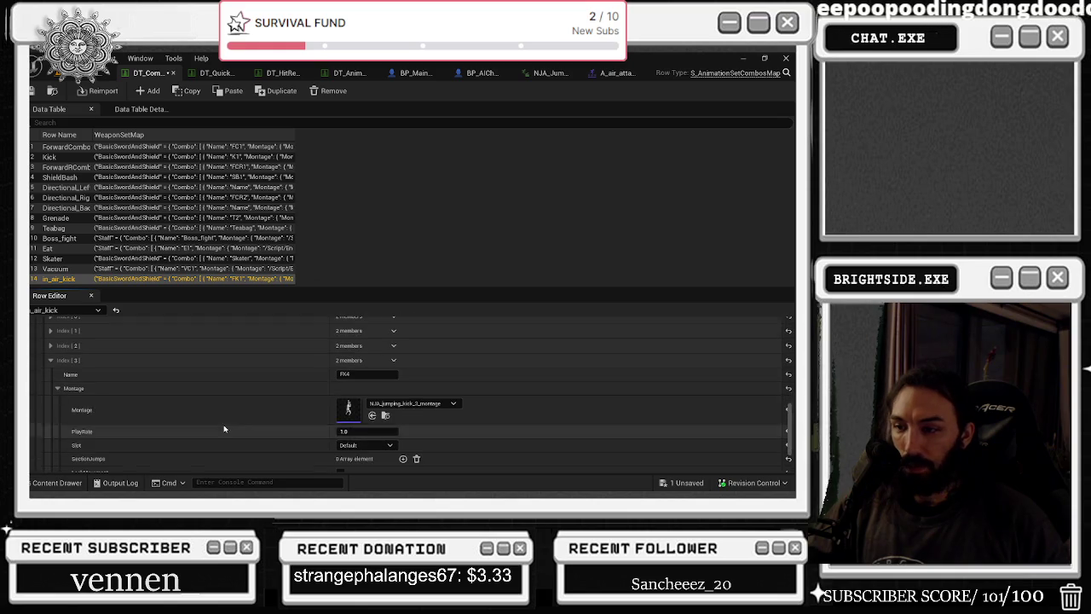
left_click(371, 415)
scroll(260, 401, "down", 2)
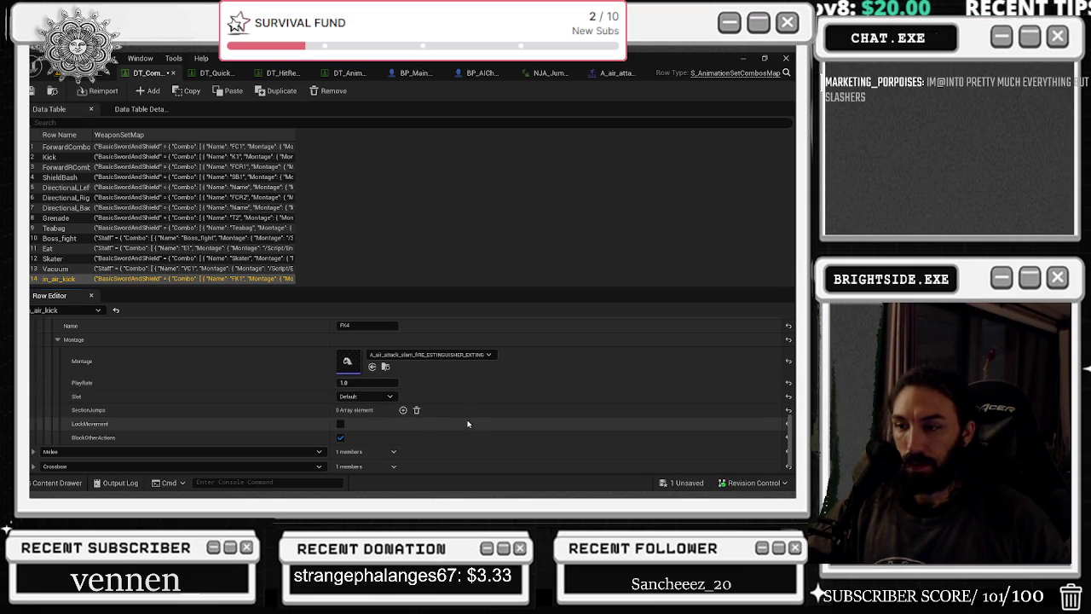
left_click(347, 383)
type("1.")
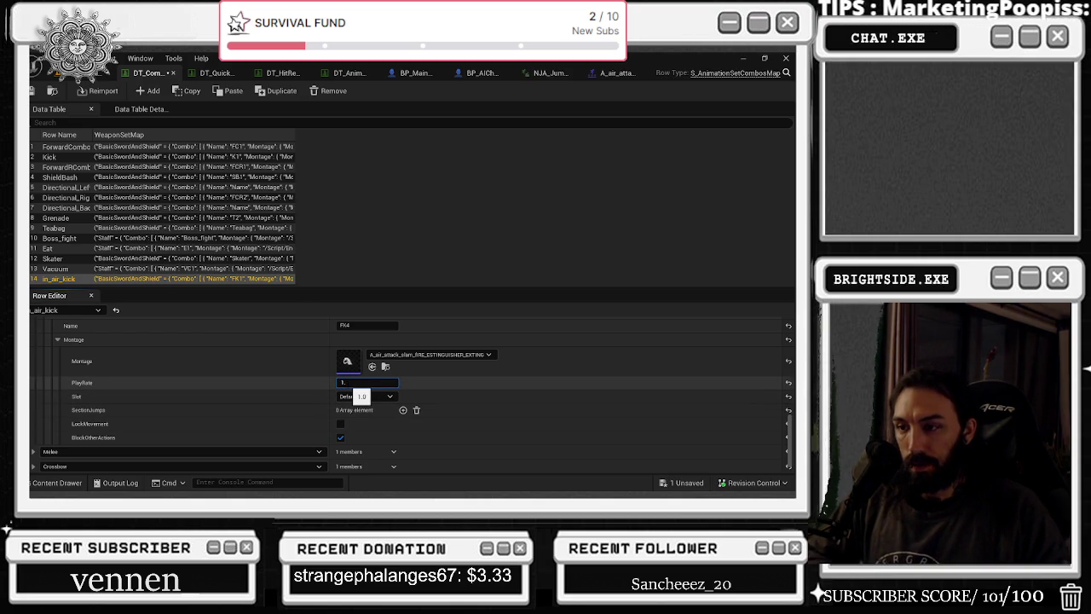
left_click(57, 339)
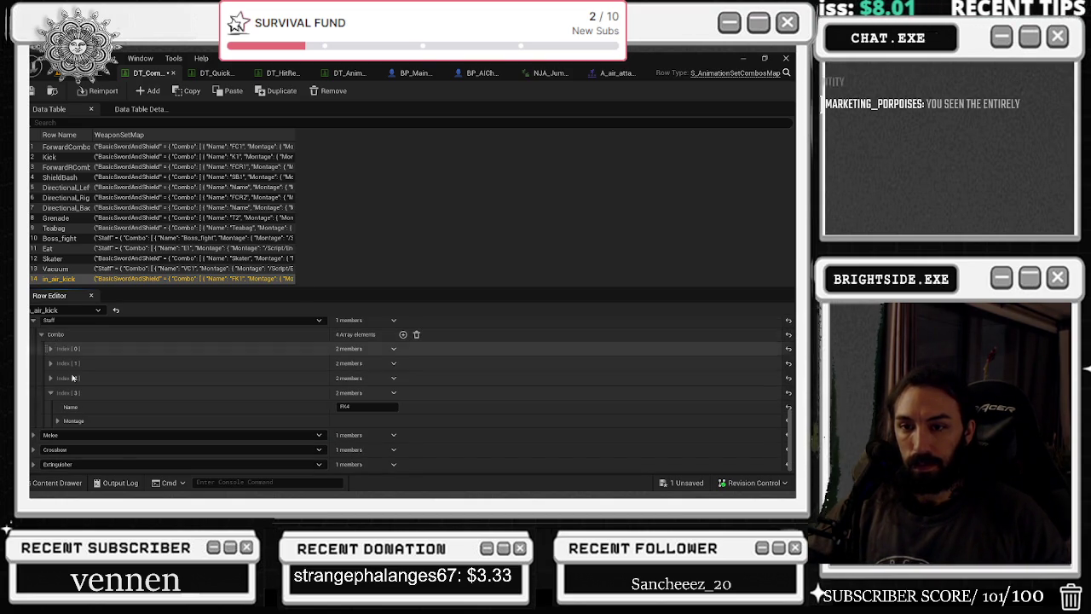
- Compare the Crossbow combo entries with the Extinguisher combo's four entries, including its FK4
left_click(32, 450)
scroll(41, 456, "down", 1)
left_click(42, 451)
scroll(44, 453, "down", 2)
left_click(50, 436)
left_click(32, 391)
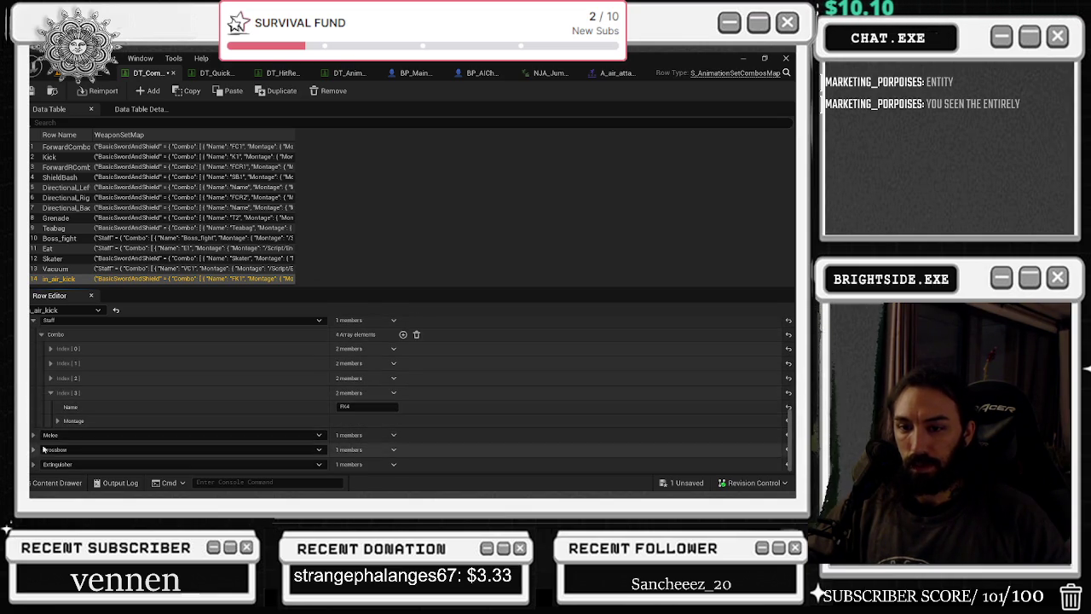
left_click(32, 464)
scroll(32, 464, "down", 1)
left_click(41, 464)
scroll(48, 466, "down", 2)
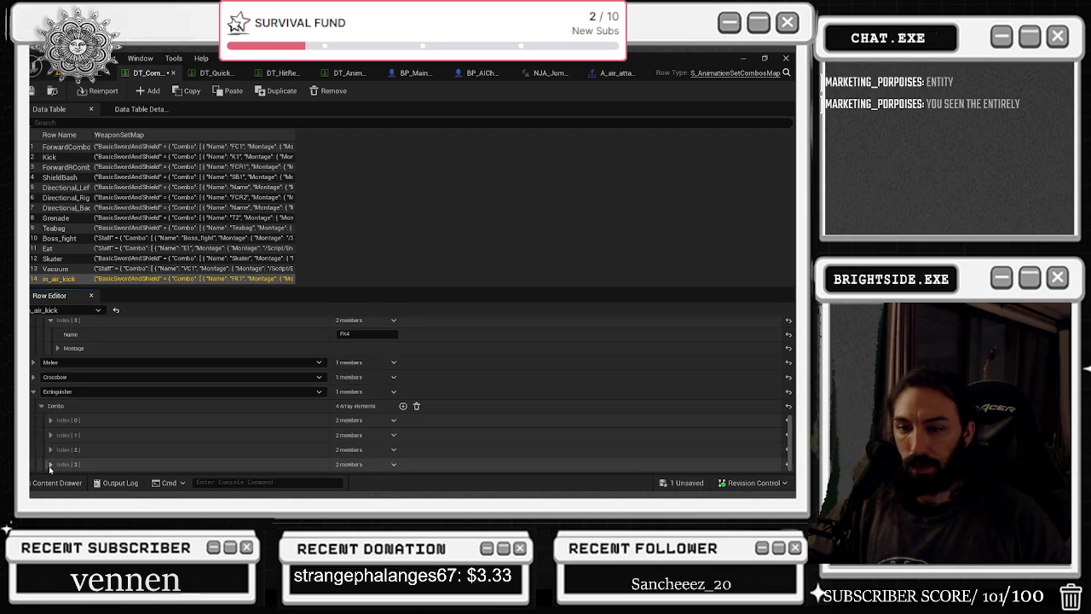
left_click(50, 465)
scroll(52, 460, "down", 1)
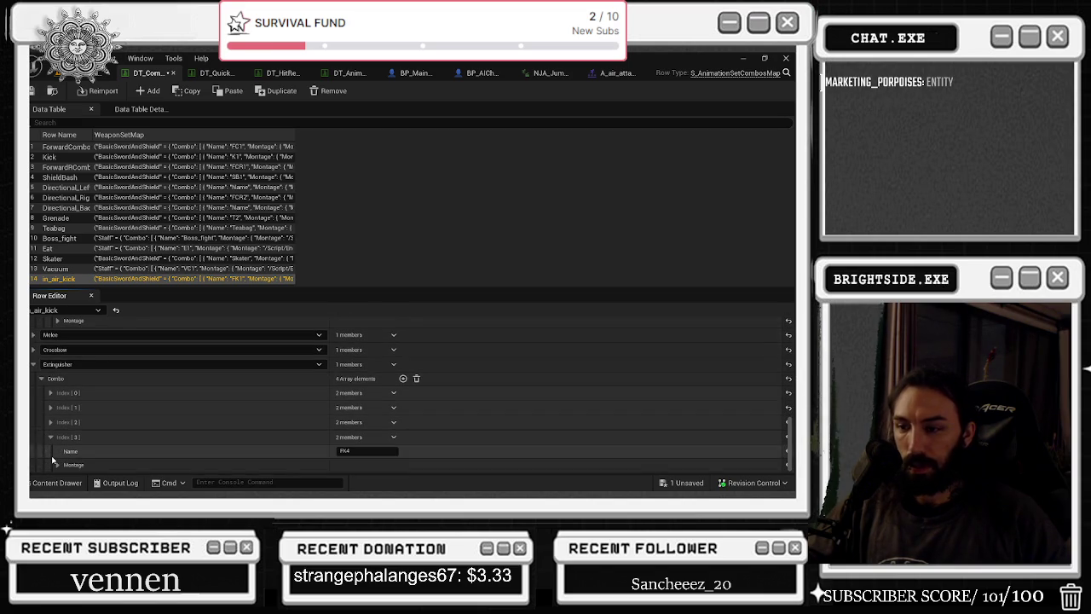
left_click(40, 378)
- Review the Crossbow combo's FK3 entry and its montage settings
left_click(32, 437)
scroll(38, 444, "down", 1)
left_click(41, 434)
left_click(50, 436)
scroll(128, 422, "down", 1)
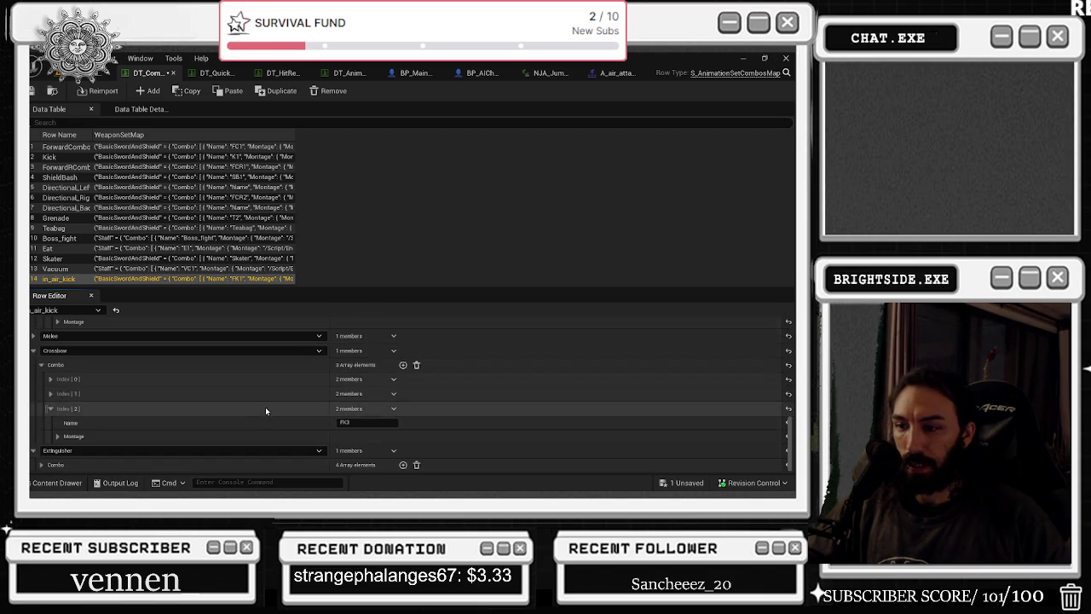
left_click(58, 436)
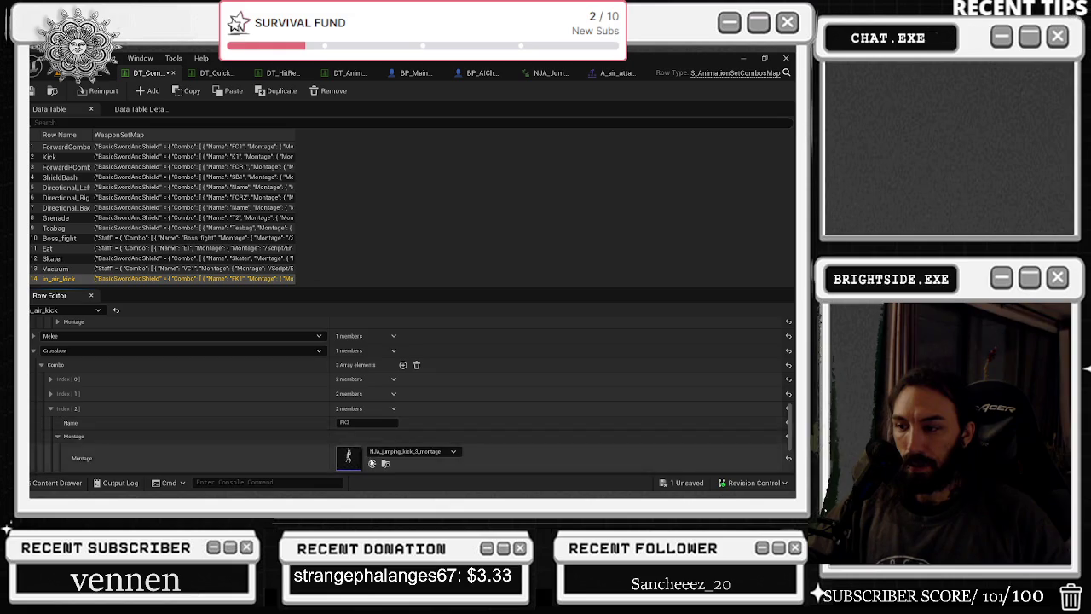
scroll(290, 400, "down", 3)
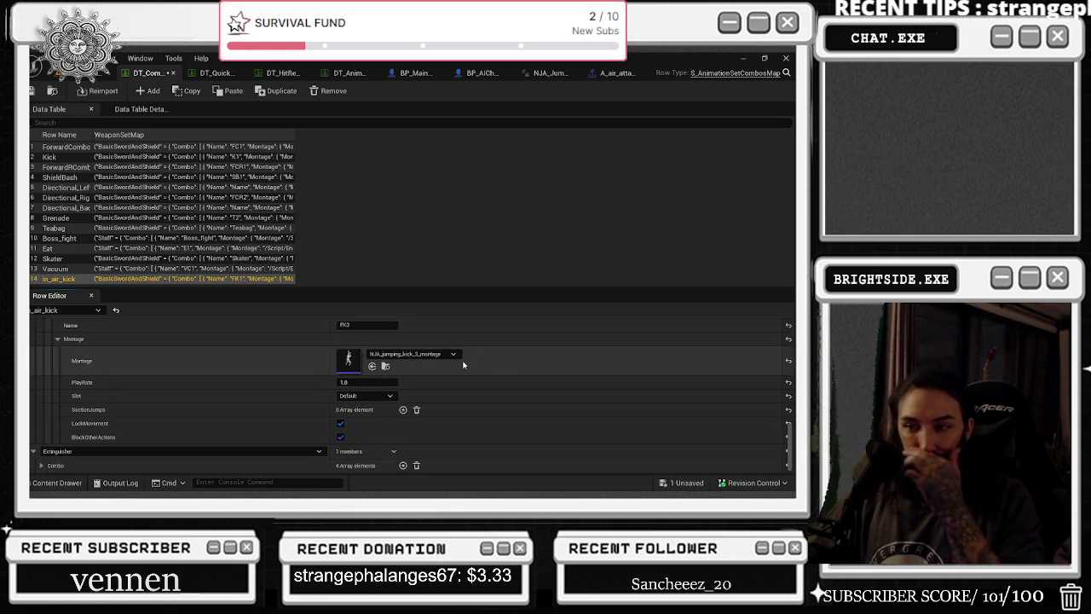
scroll(364, 378, "up", 2)
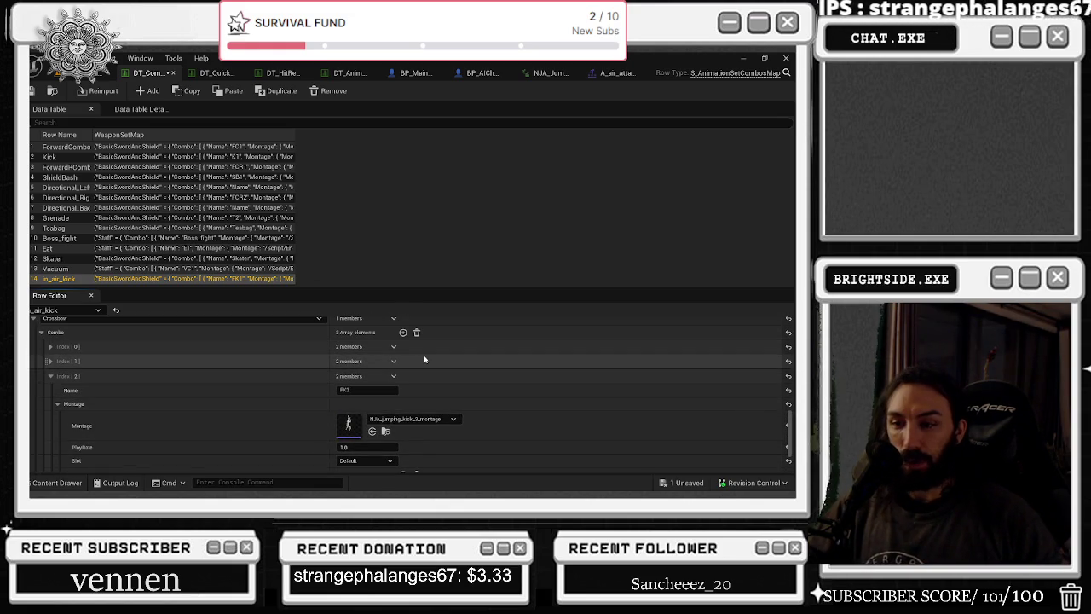
left_click(50, 376)
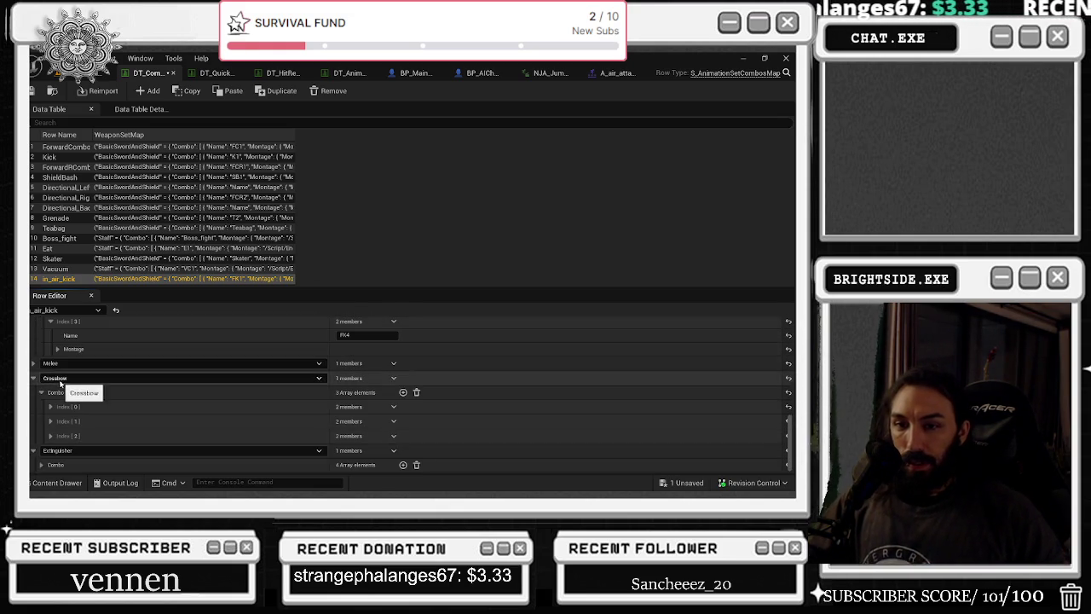
- Duplicate the Crossbow FK3 entry as a fourth entry named FK4
left_click(395, 437)
left_click(402, 472)
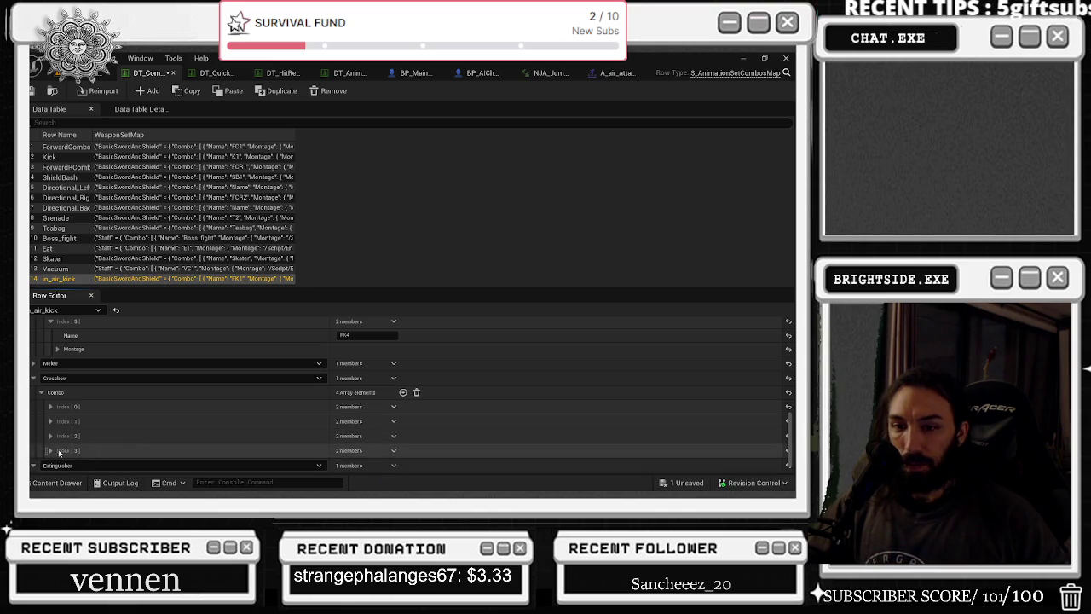
left_click(367, 422)
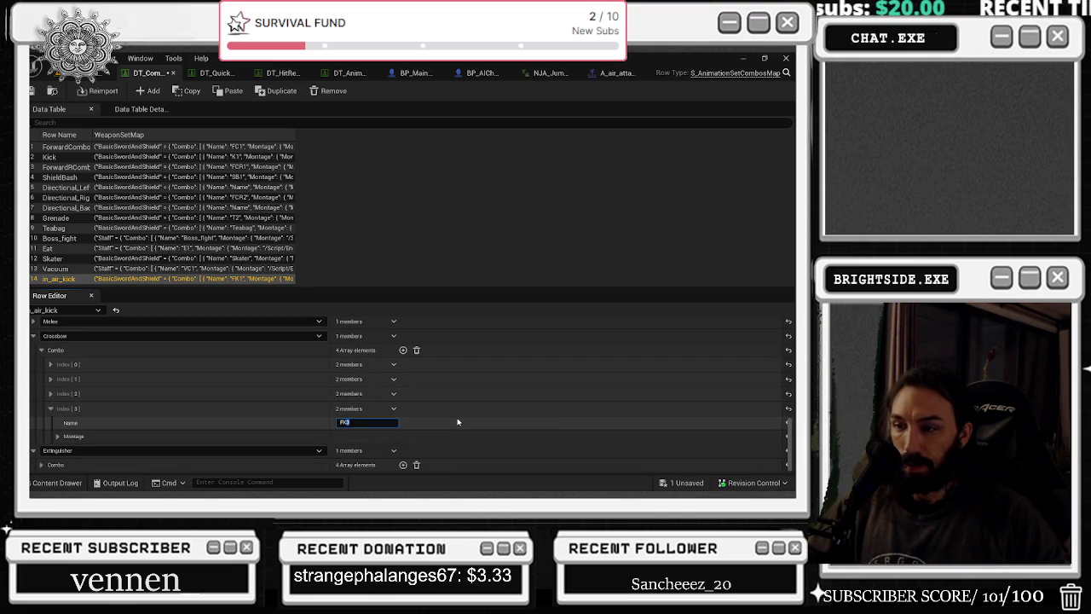
type("4")
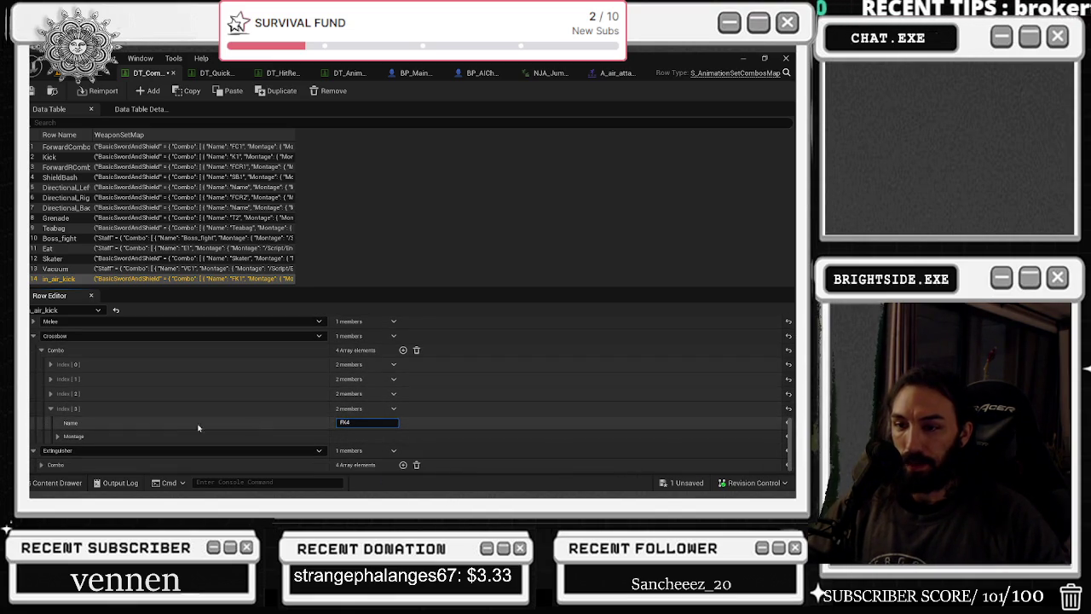
left_click(57, 435)
scroll(382, 395, "down", 2)
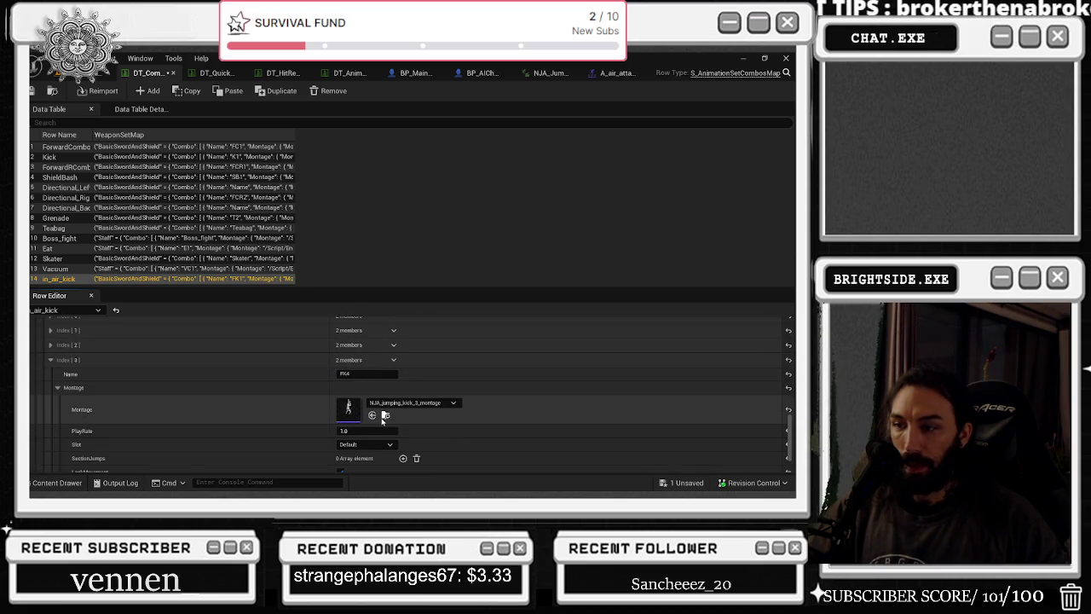
left_click(385, 414)
- Duplicate the jumping-kick montage, rename the copy NJA_Crossbow_jumping_montage, and open it
key("ctrl+d")
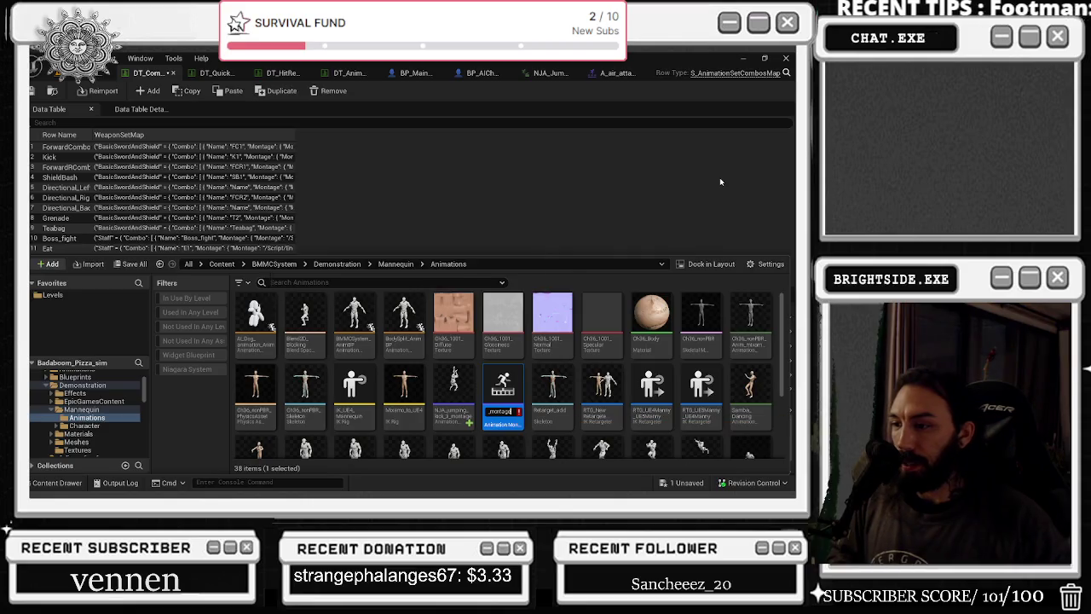
key("Return")
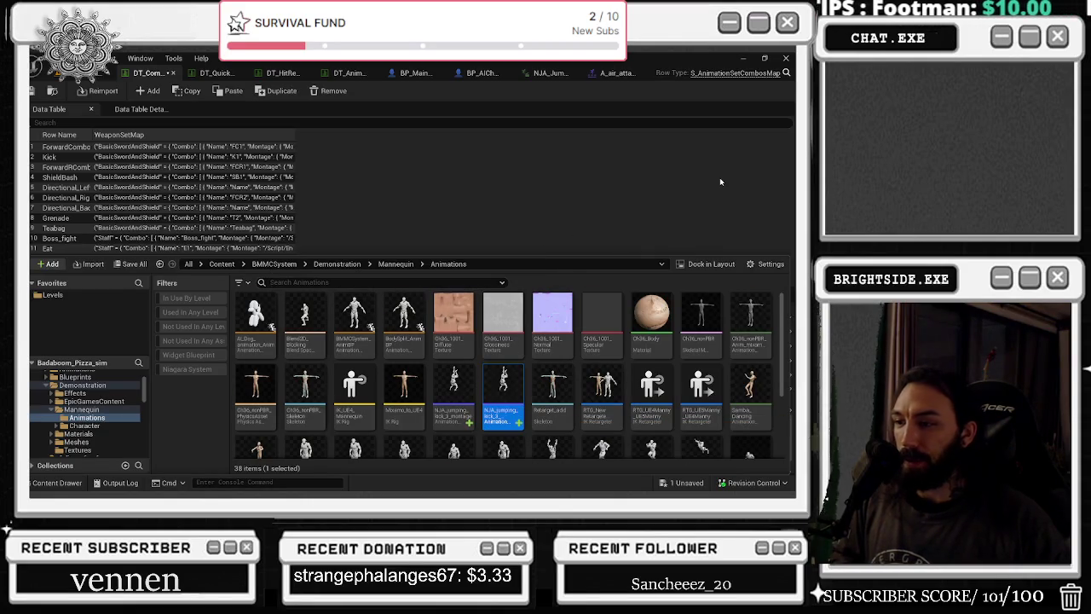
key("F2")
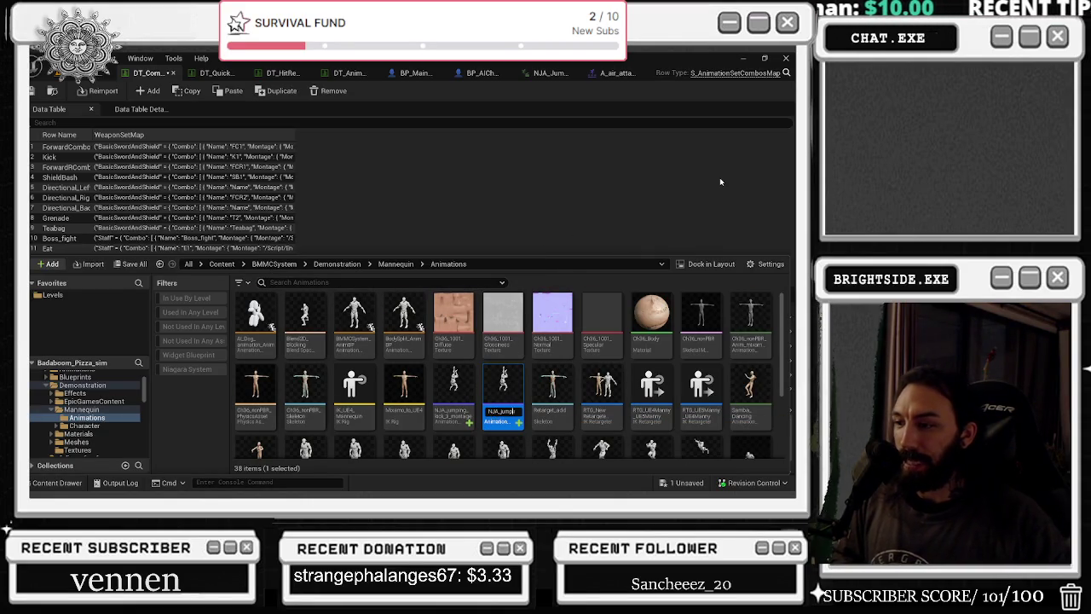
key("BackSpace")
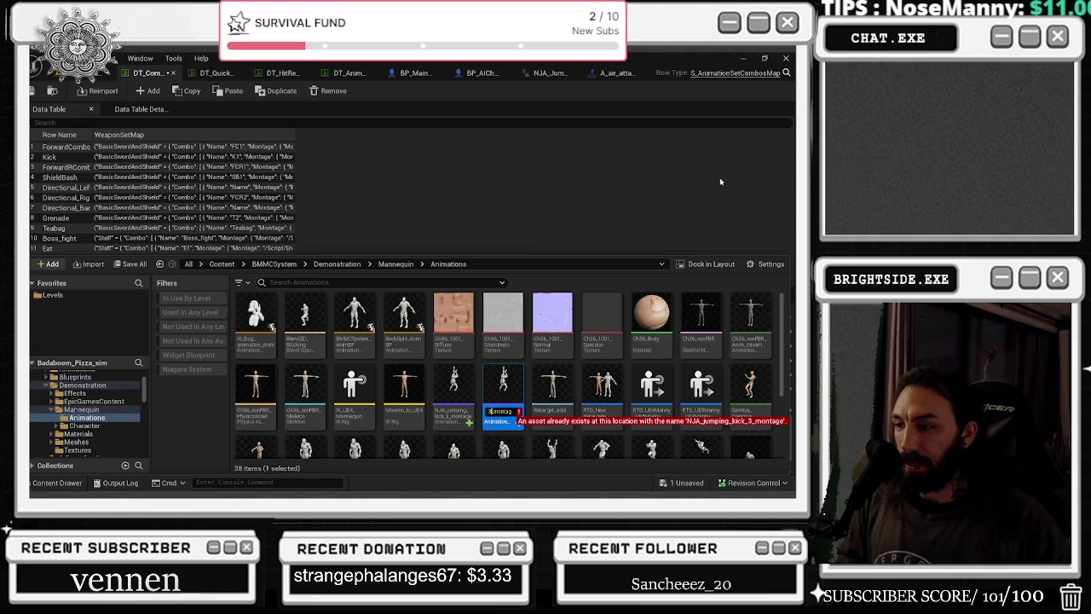
type("4")
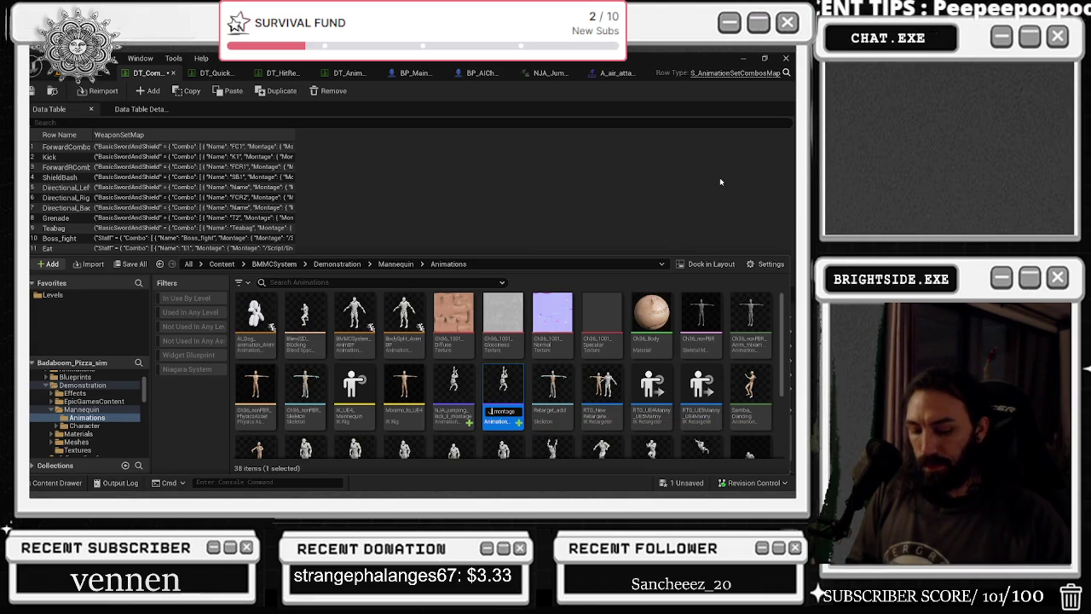
type("Crossbow_")
type("e_Jumping")
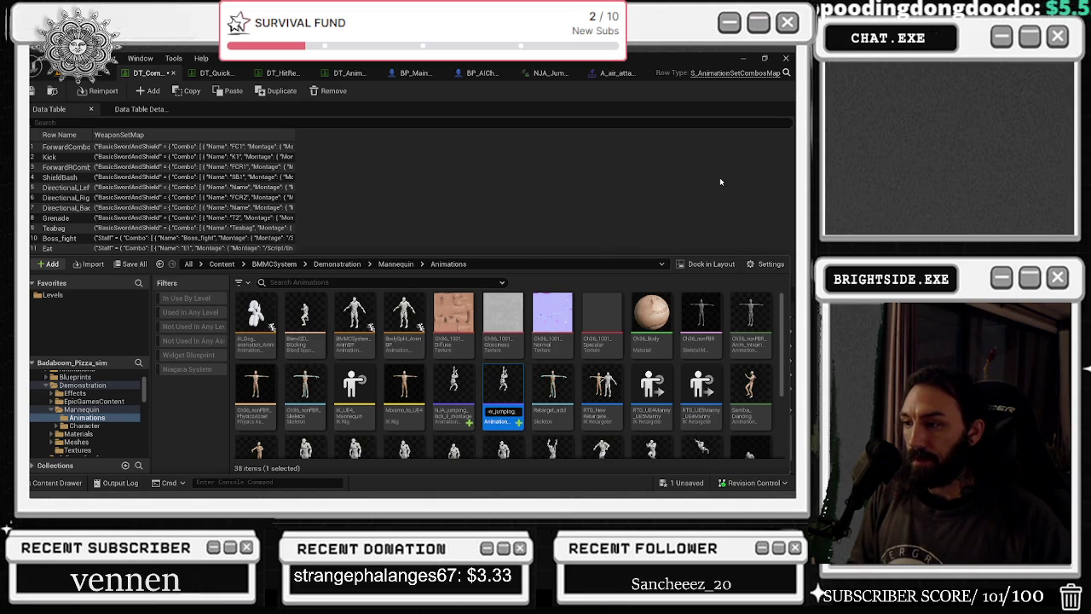
key("Return")
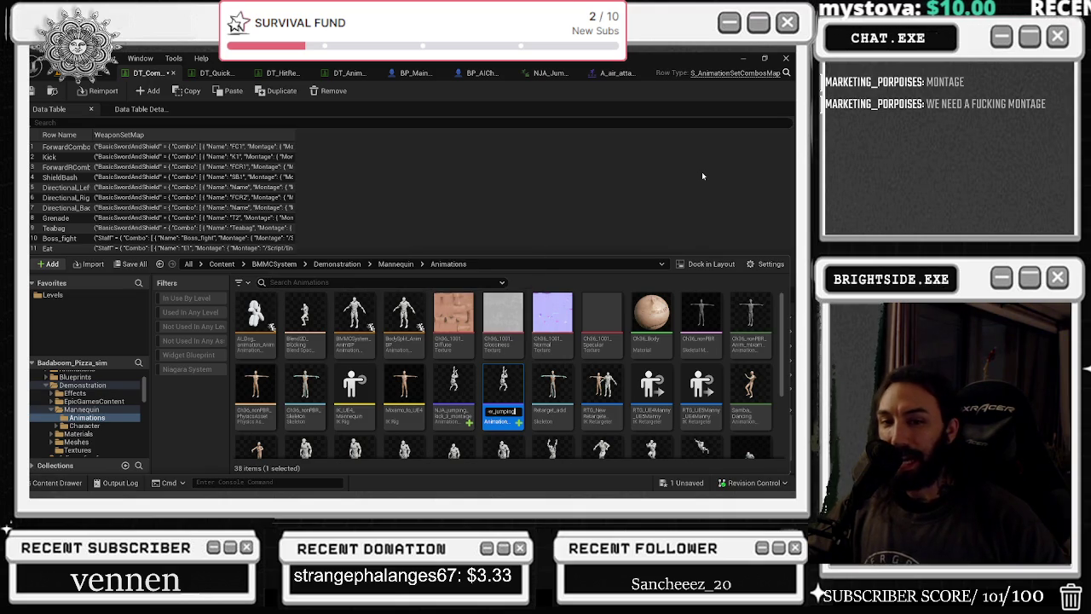
key("Return")
mouse_move(450, 418)
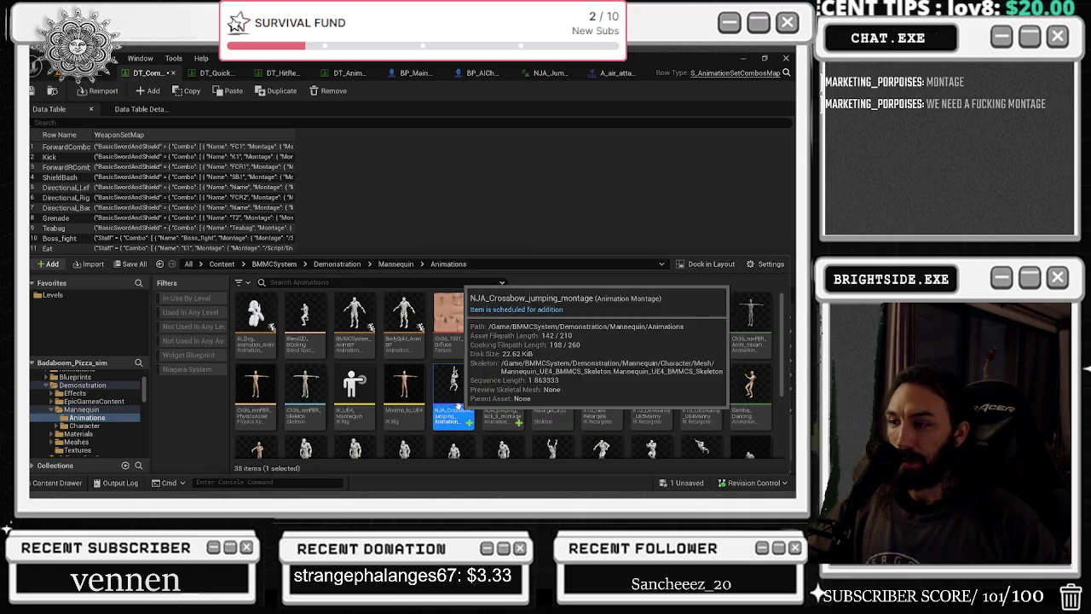
double_click(454, 413)
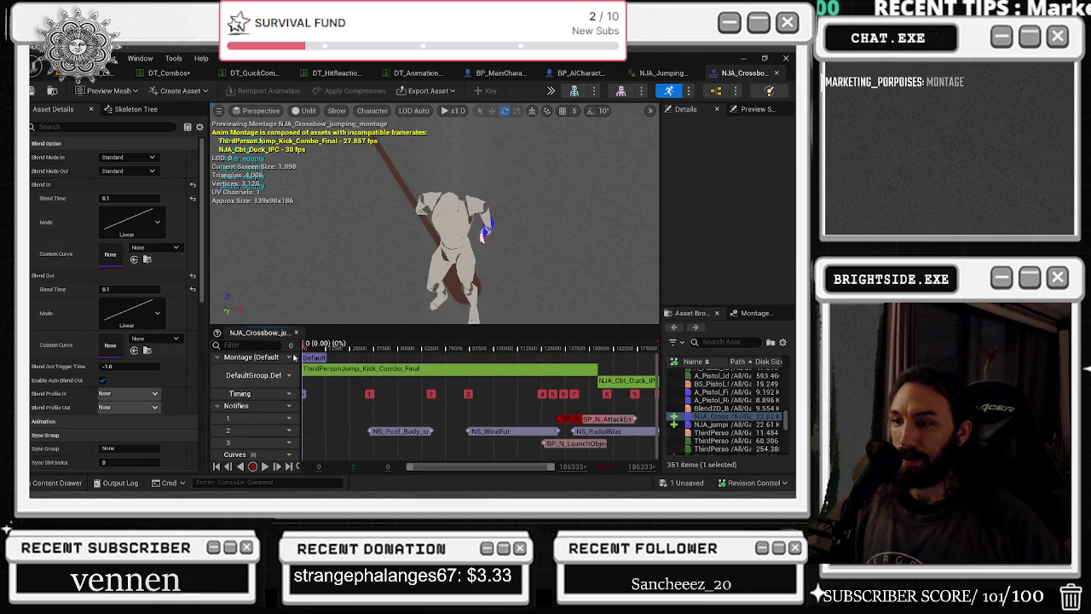
- Pause the montage preview and scrub it between about 1.16 and 1.35 seconds
left_click(466, 347)
left_click_drag(466, 348, 527, 341)
key("f")
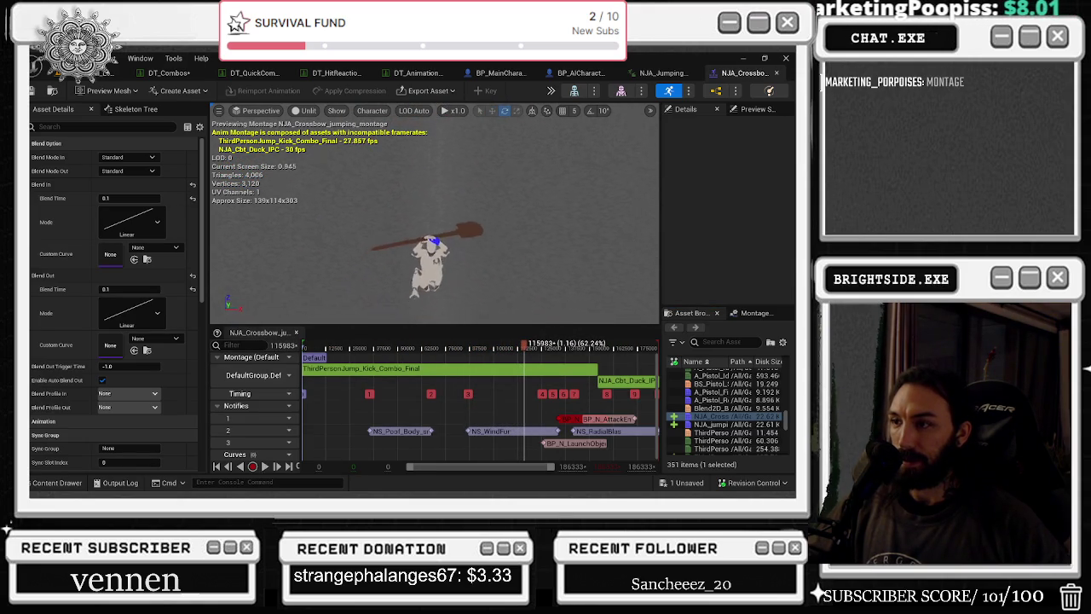
left_click_drag(524, 342, 562, 342)
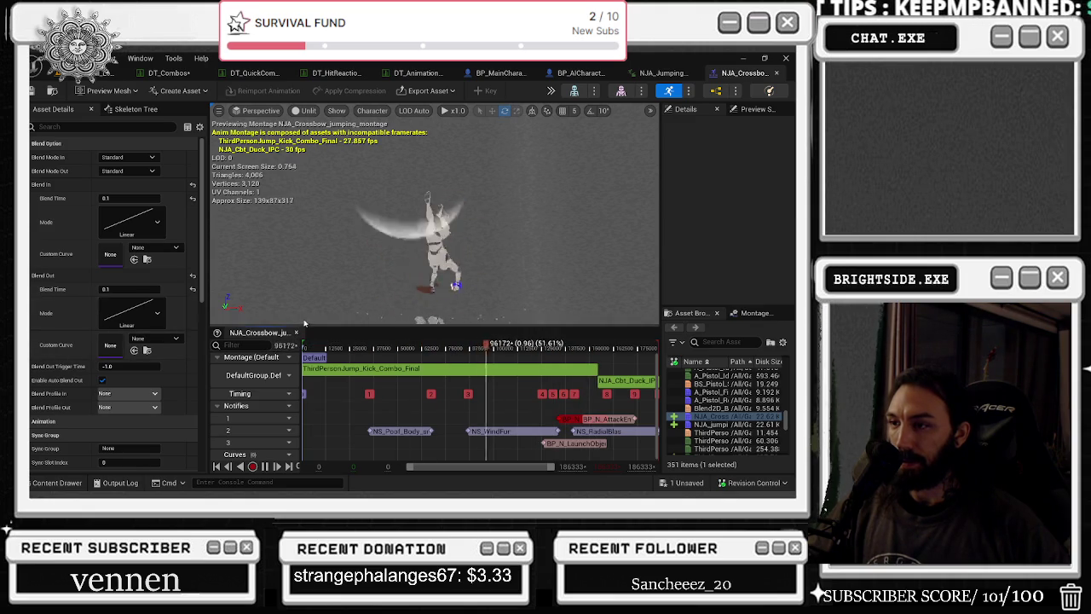
mouse_move(532, 348)
left_mouse_down()
mouse_move(512, 348)
mouse_move(526, 347)
left_mouse_up()
type("fire")
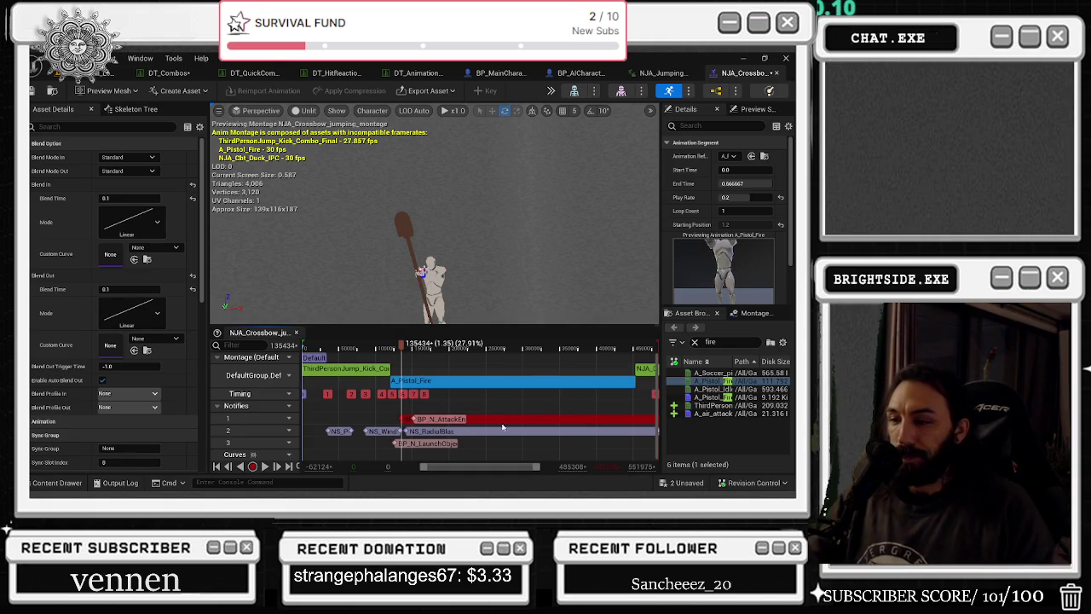
- Shorten the notify on track 1 and replay the montage preview from about 1.35 seconds
left_click(635, 419)
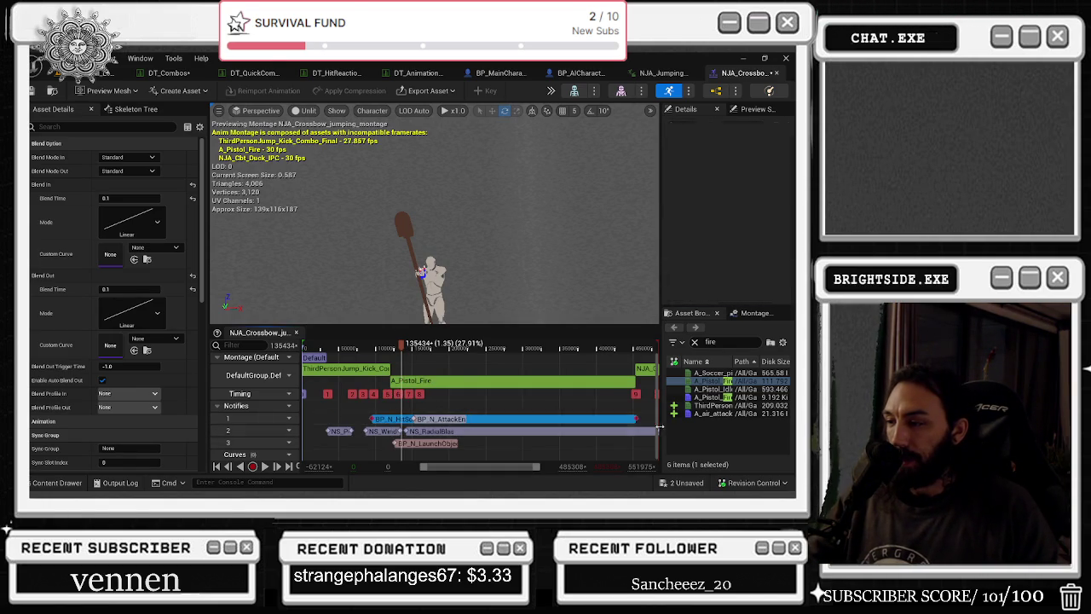
left_click_drag(635, 419, 393, 427)
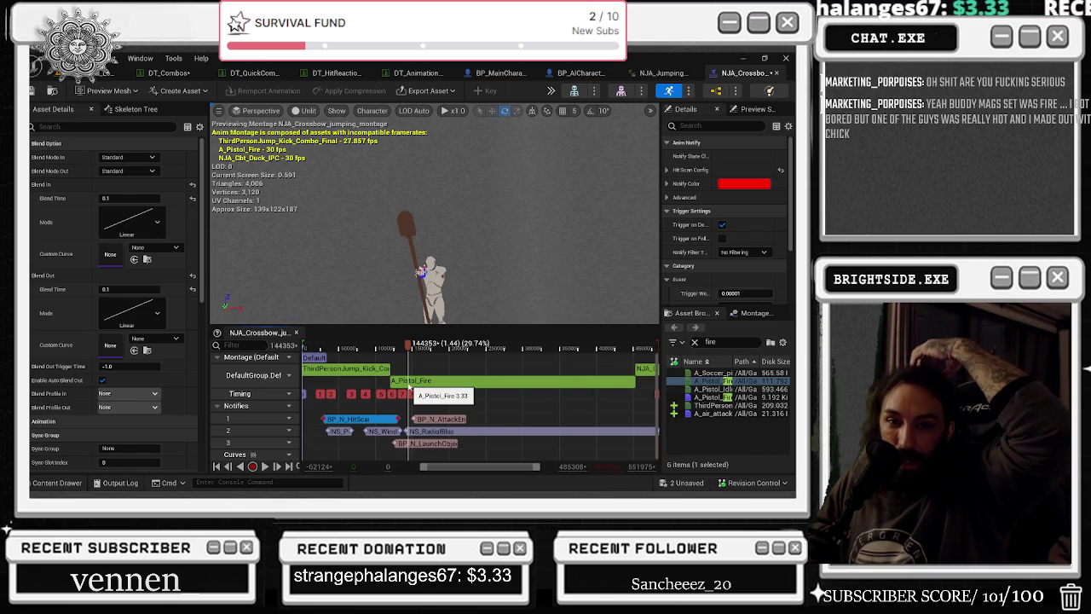
left_click_drag(409, 387, 409, 390)
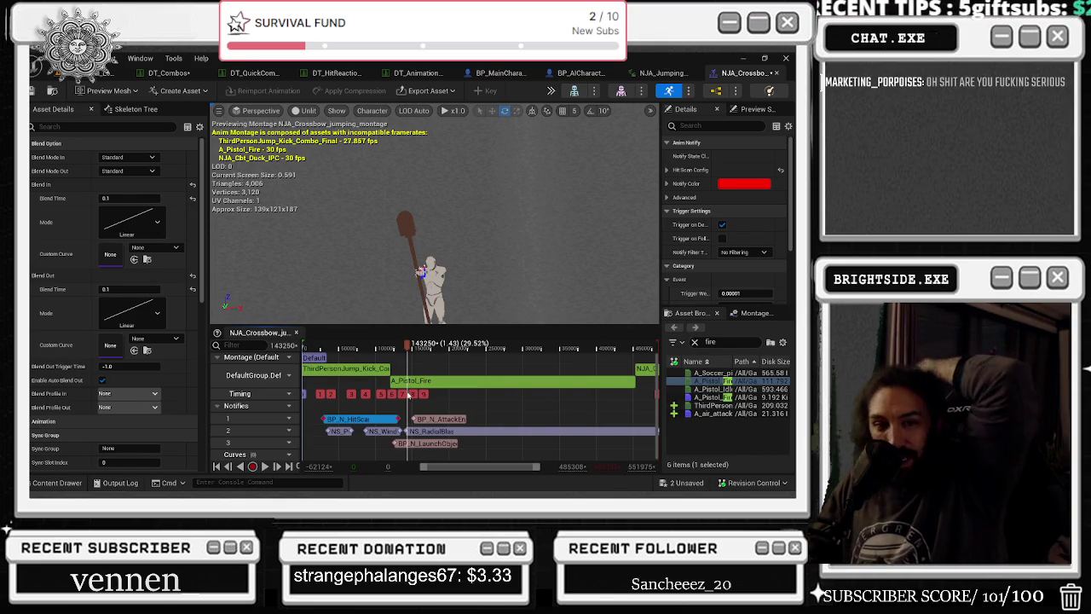
mouse_move(409, 394)
left_mouse_down()
mouse_move(279, 418)
mouse_move(464, 397)
mouse_move(375, 392)
left_mouse_up()
key("space")
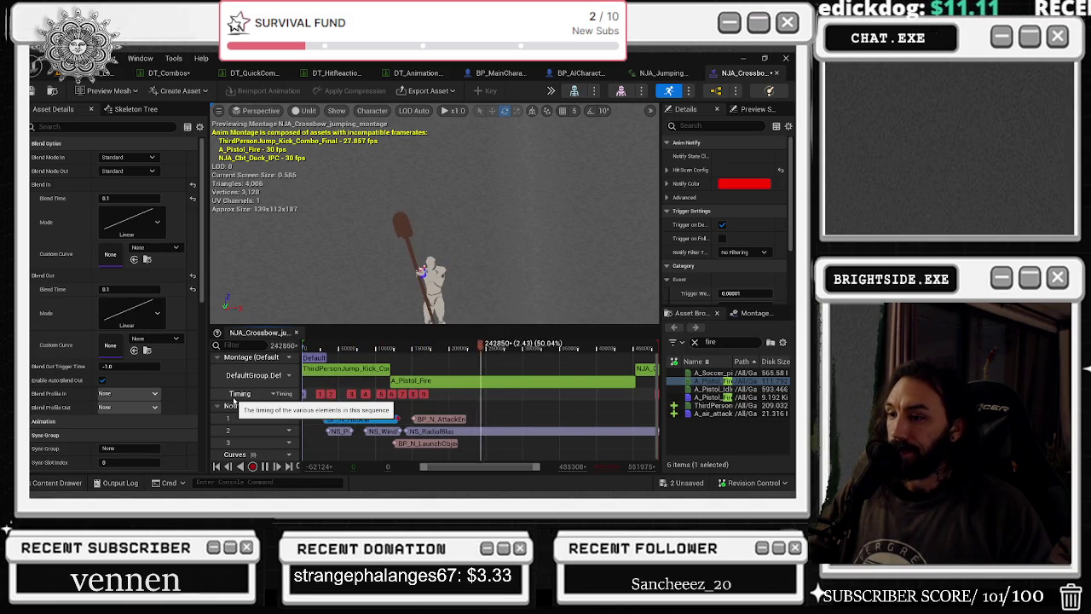
key("space")
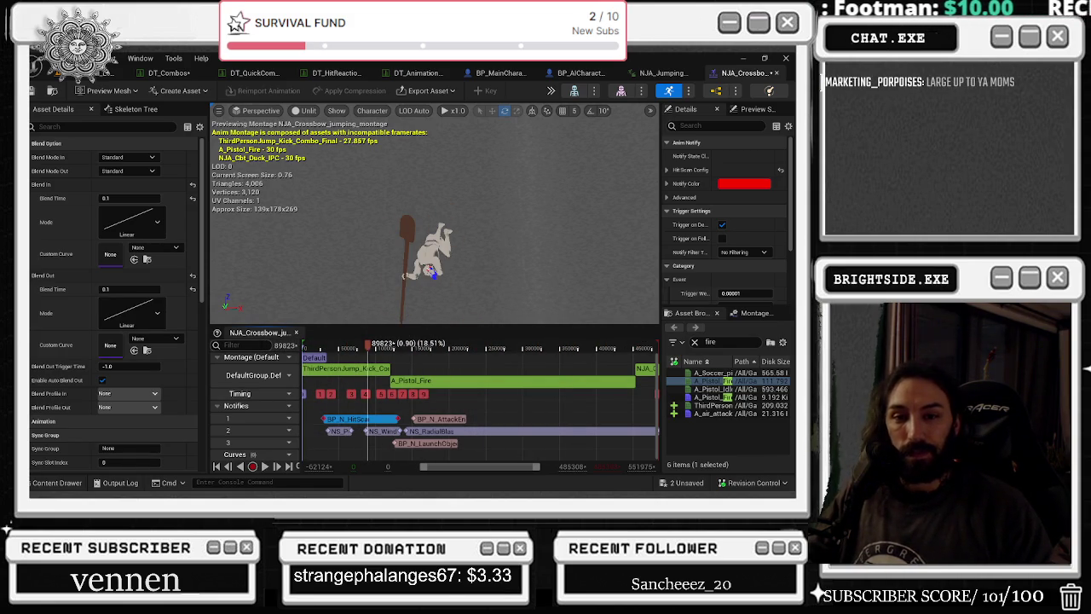
- Switch to the Twitch stream browser window and maximize it
key("alt+Tab")
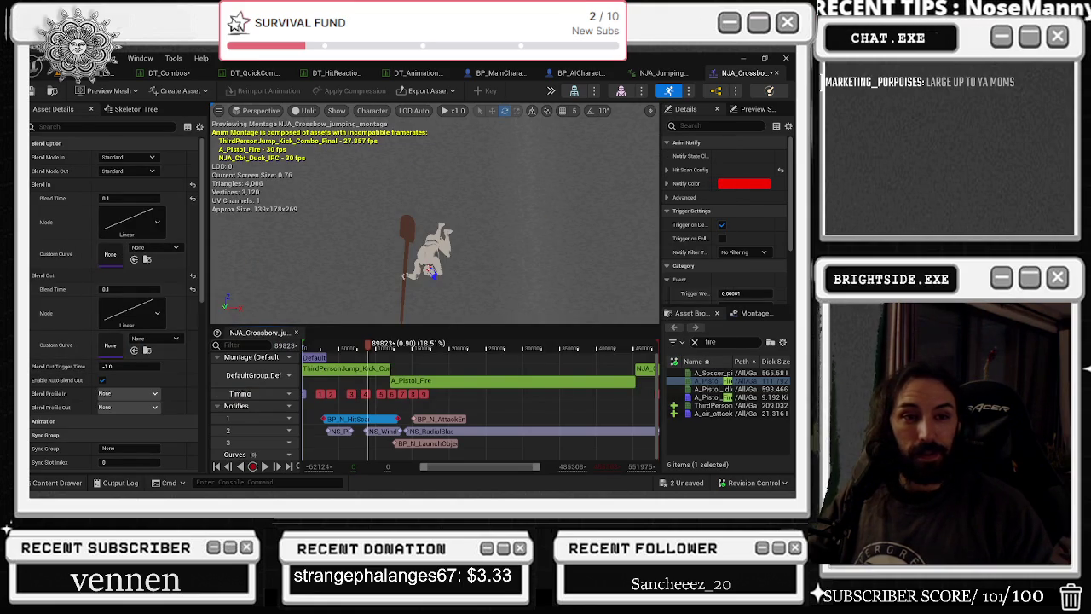
key("alt+Tab")
left_click(408, 81)
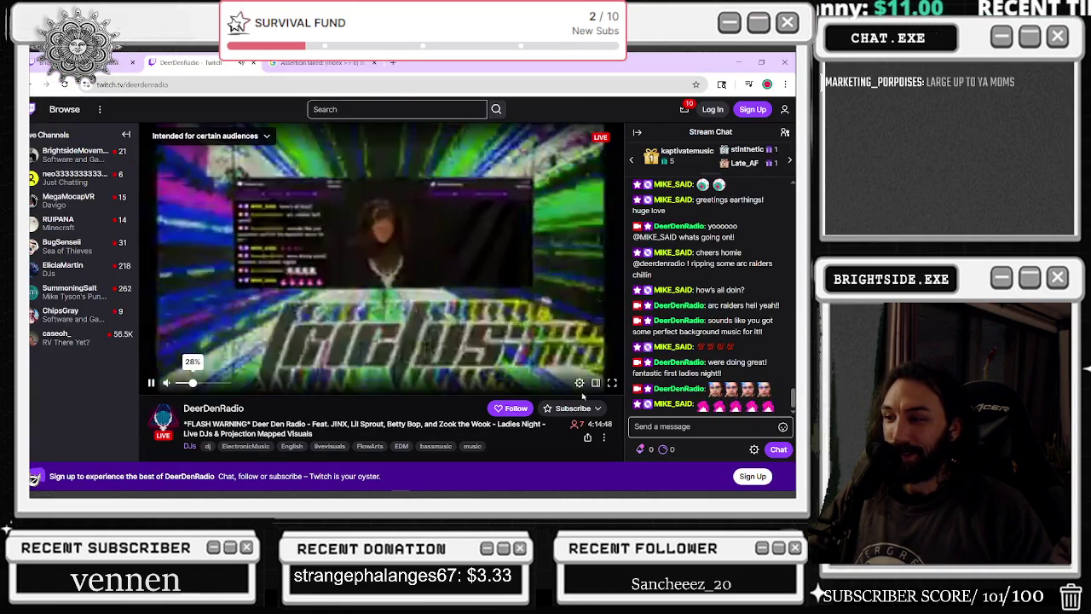
- Lower the stream quality to 480p, then to 360p, and return to the Unreal montage editor
left_click(580, 383)
left_click(511, 251)
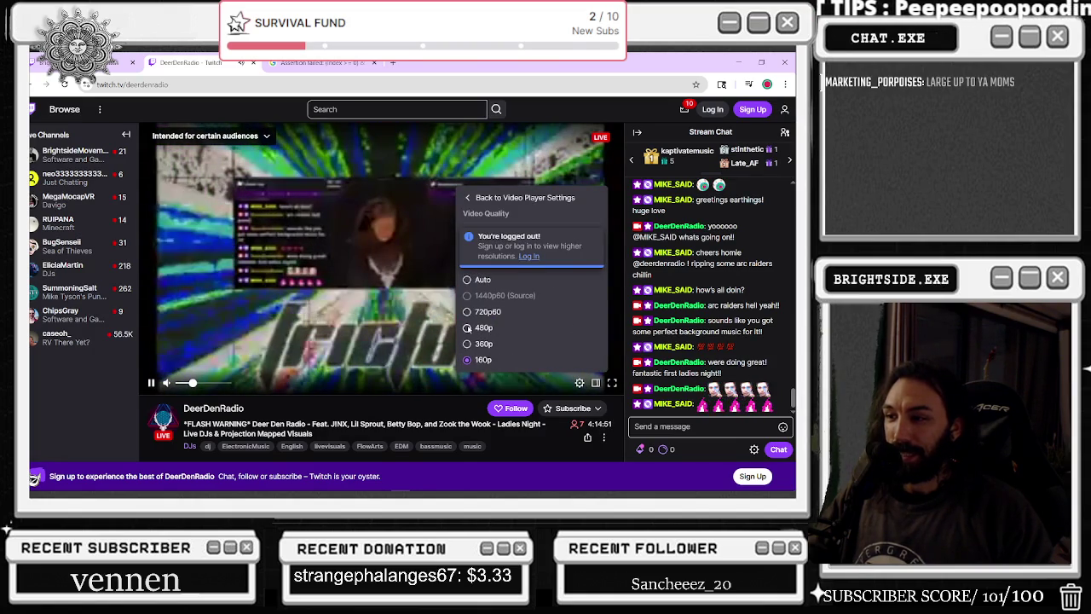
left_click(467, 328)
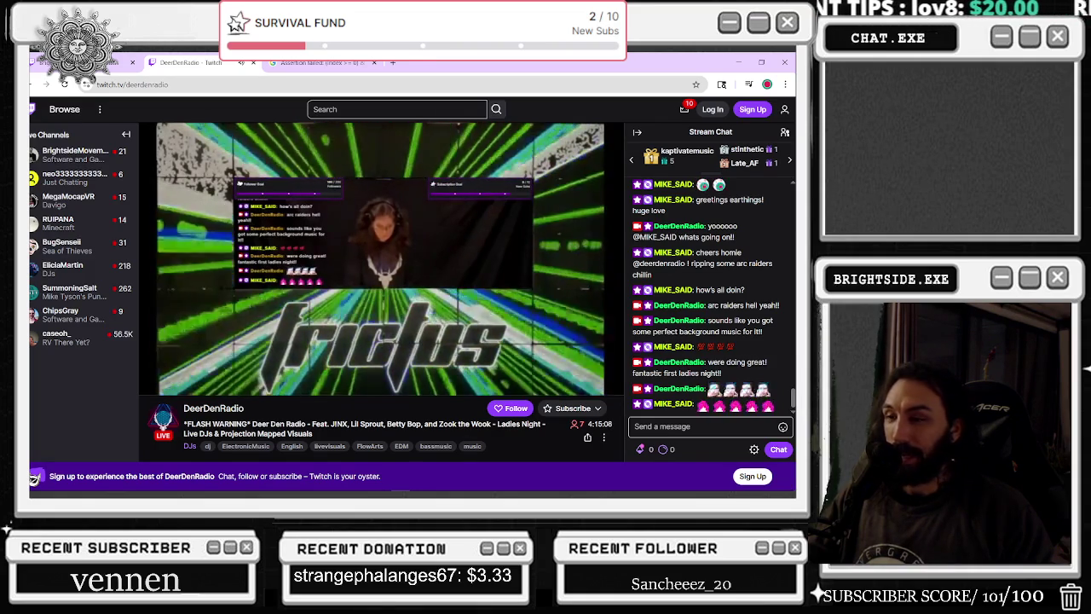
left_click(579, 383)
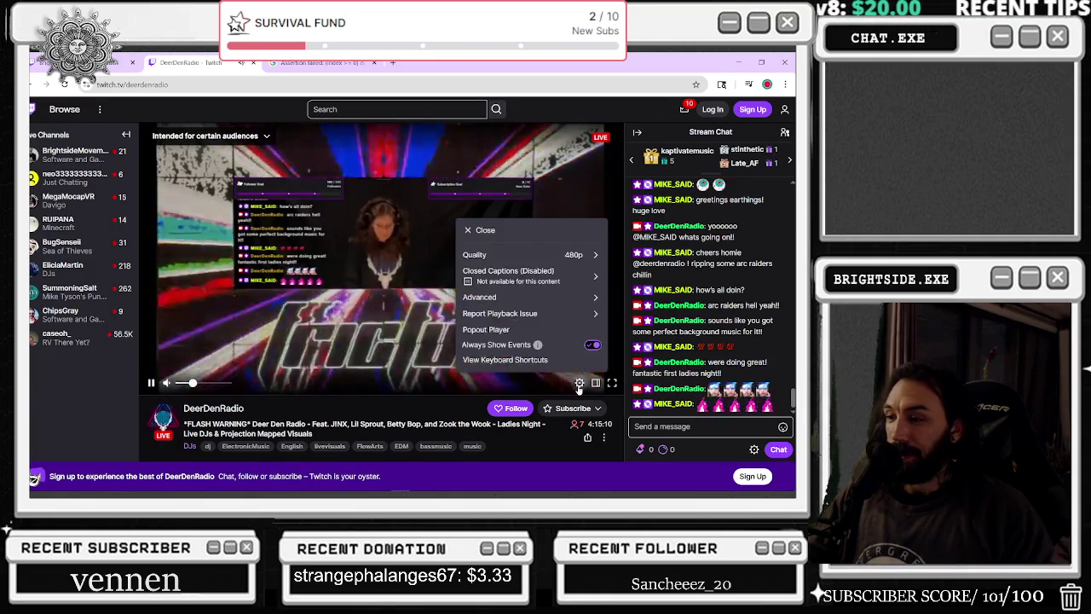
left_click(490, 254)
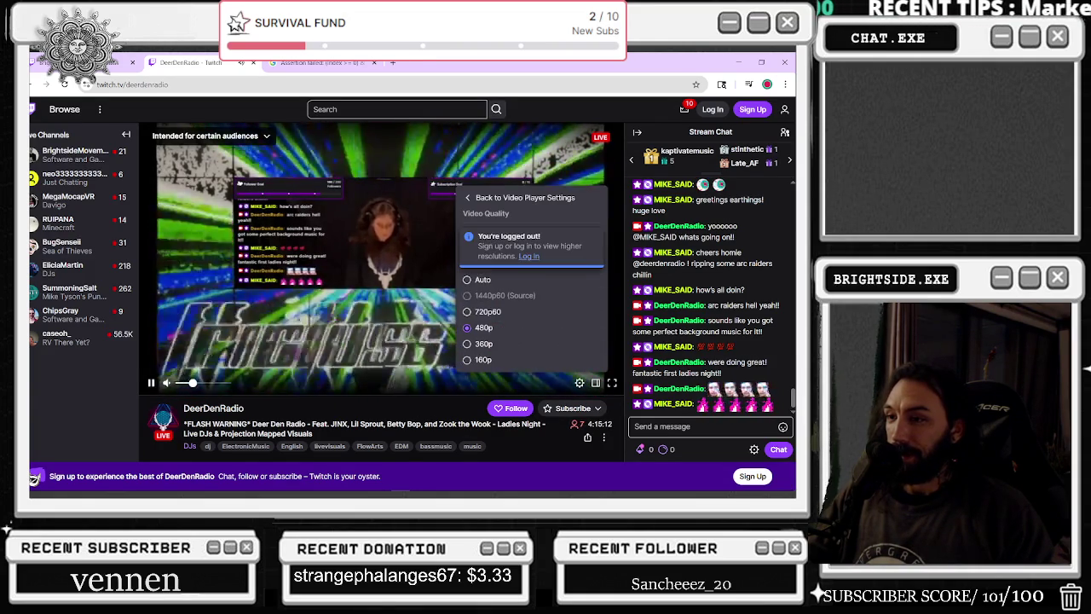
left_click(479, 342)
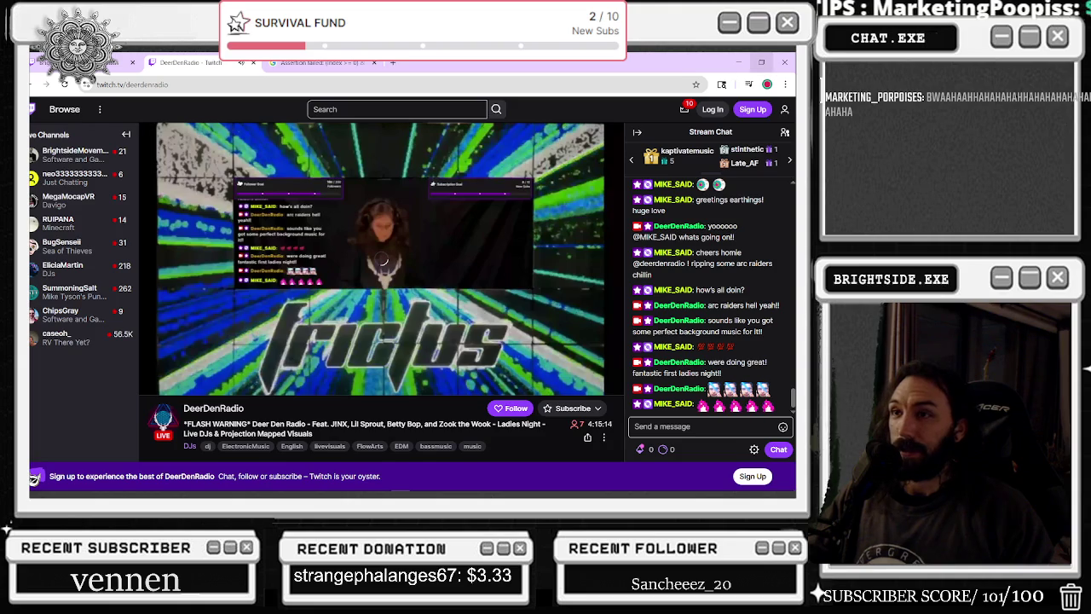
key("alt+Tab")
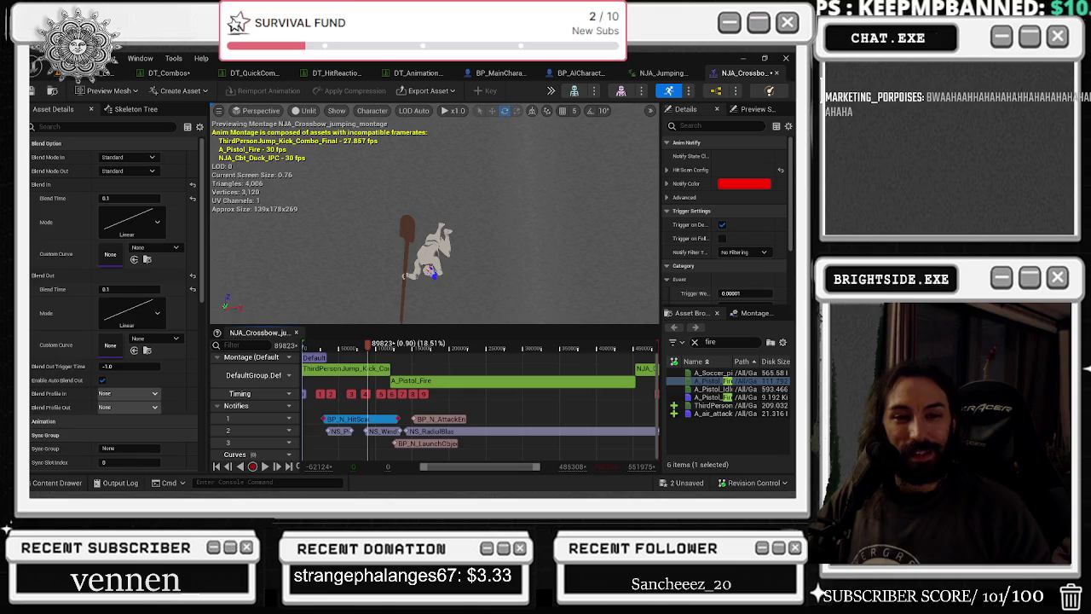
- Scrub the montage preview near its start, step to frame 43982, and minimize the editor
left_click_drag(334, 350, 320, 348)
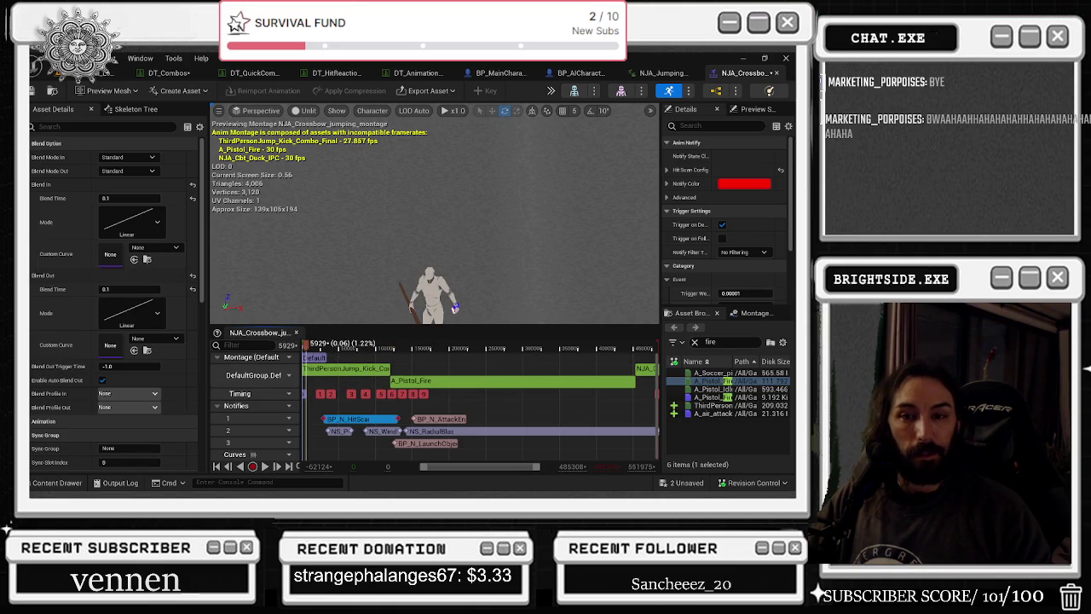
key("space")
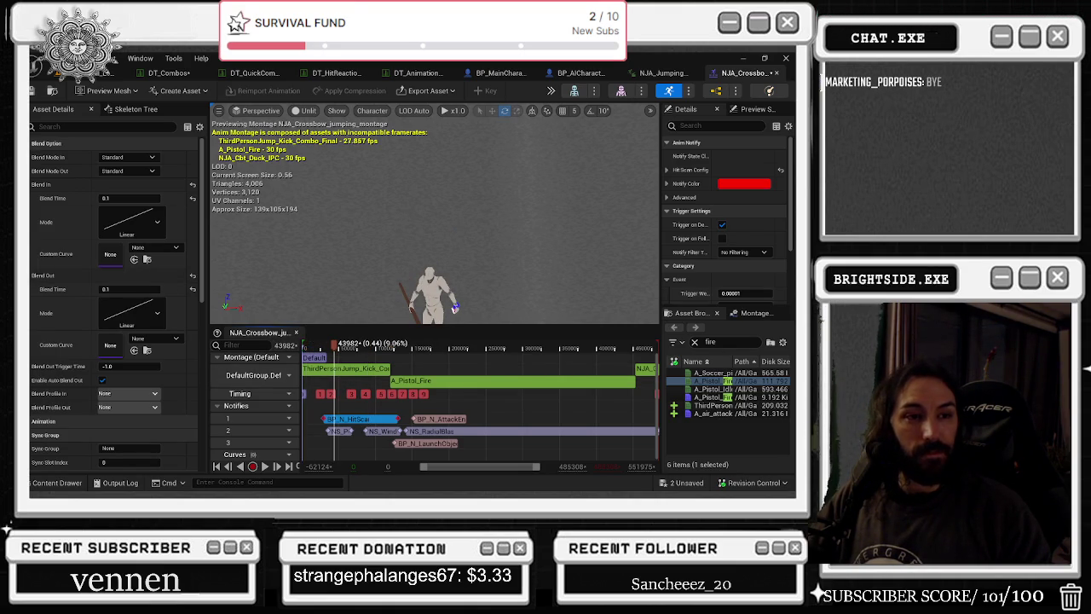
key("alt+Tab")
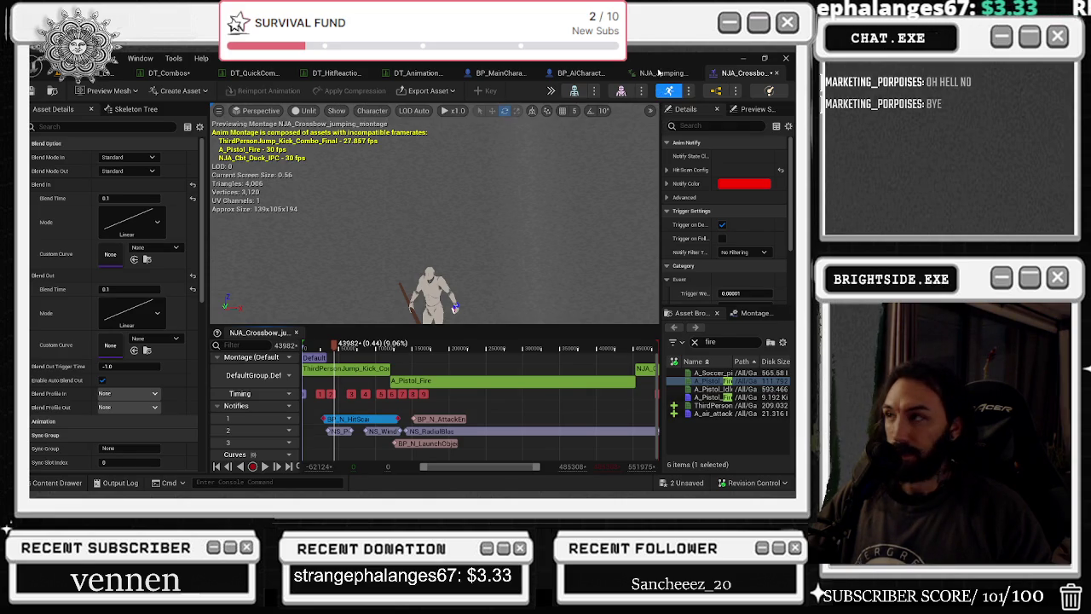
left_click(742, 59)
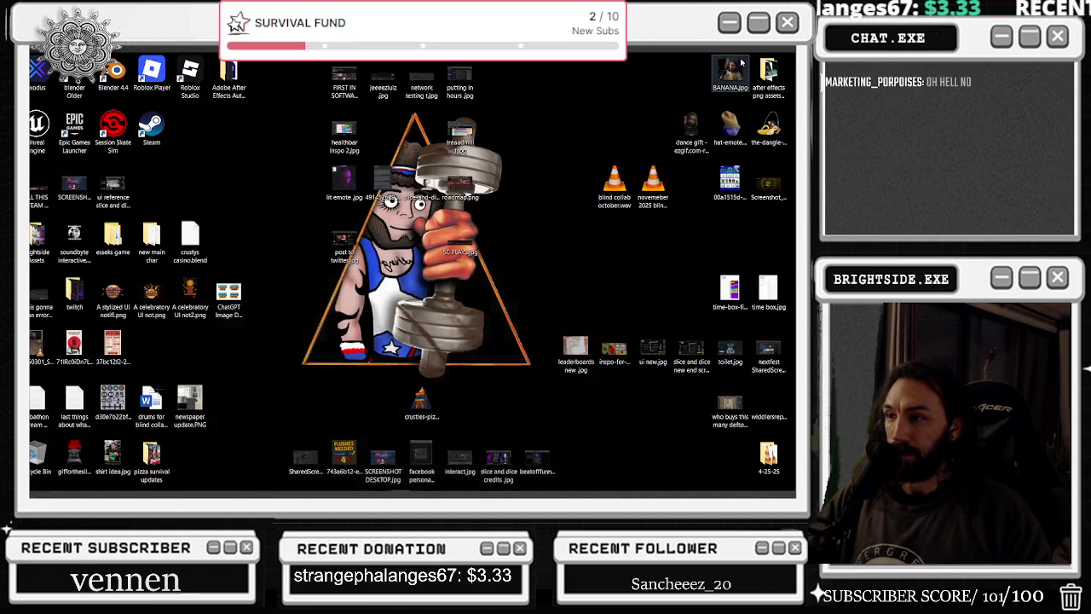
- Open Task Manager to check process resource use, then restore the Unreal editor
right_click(641, 483)
left_click(661, 448)
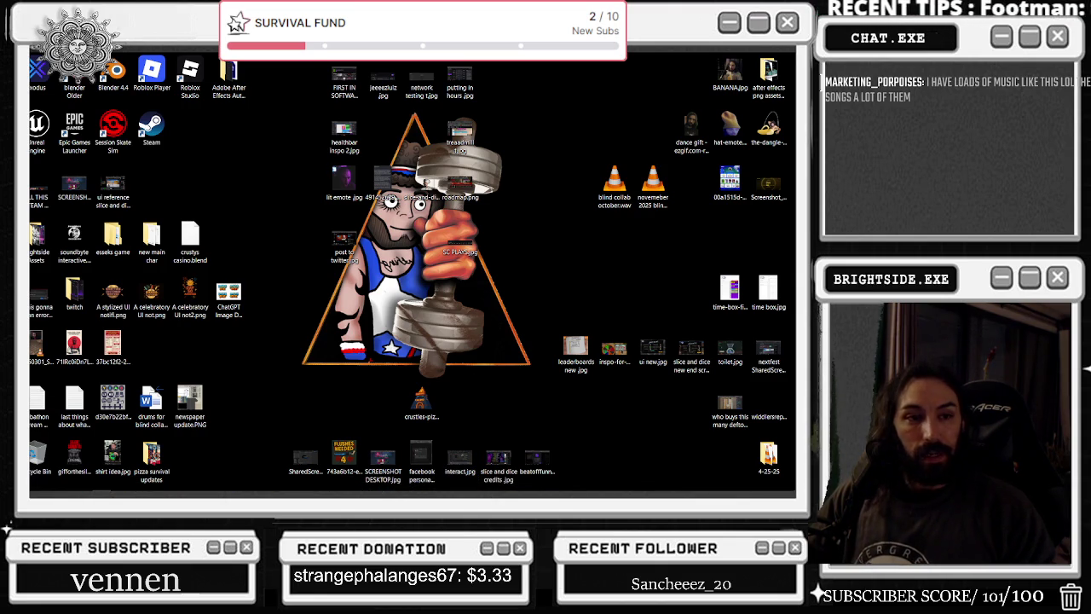
key("ctrl+shift+Escape")
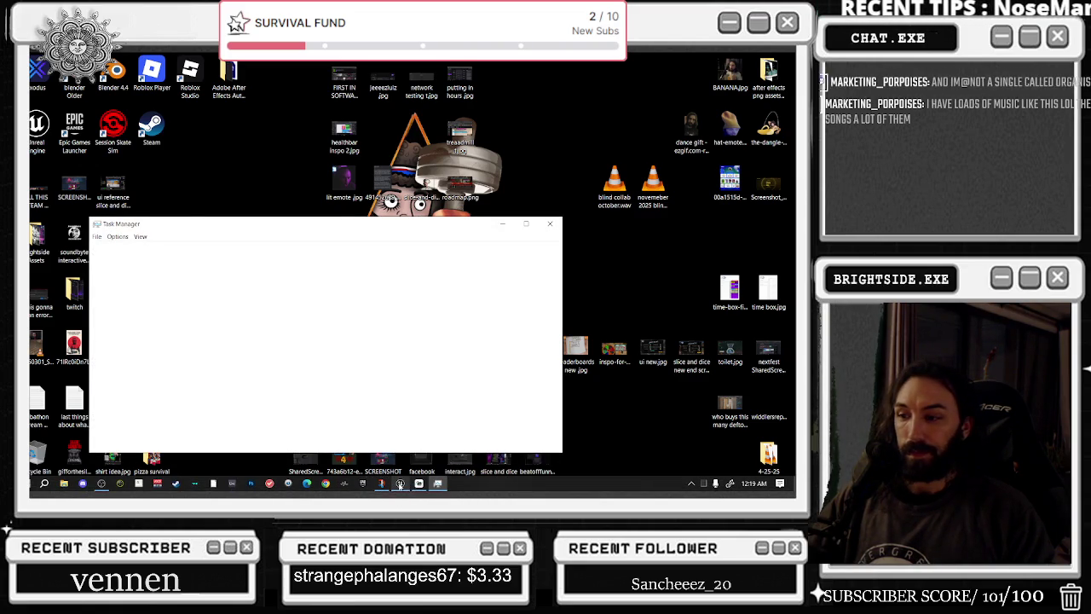
mouse_move(400, 483)
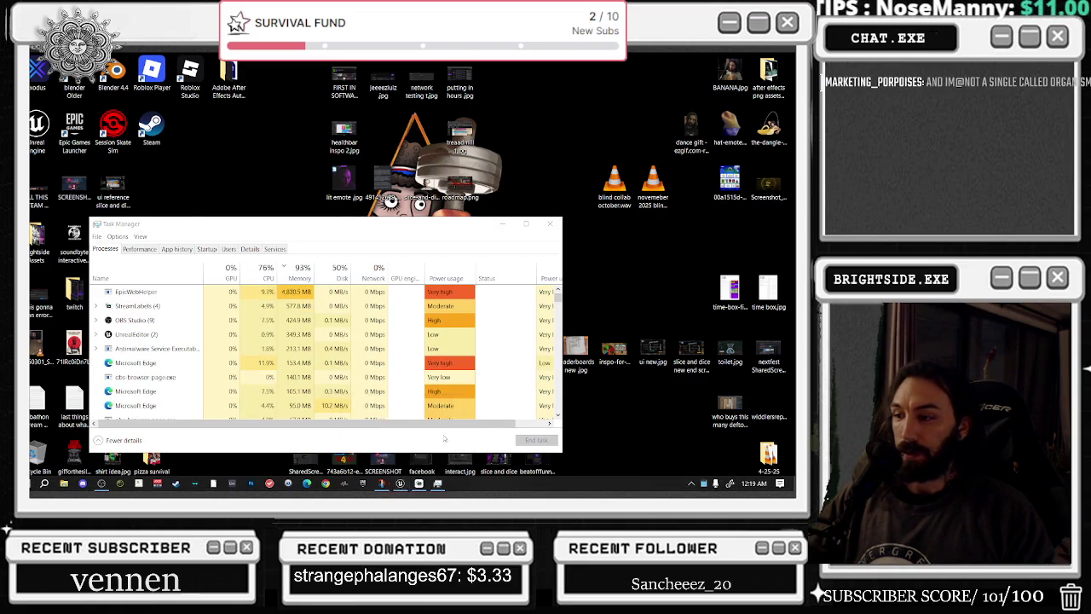
left_click(401, 434)
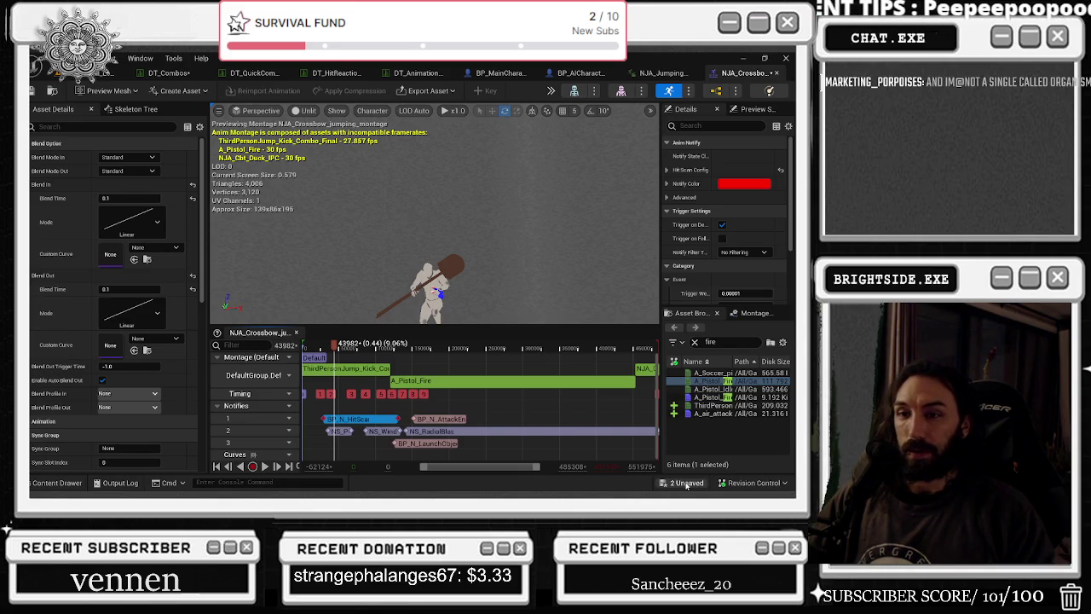
- Save DT_Combos and NJA_Crossbow_jumping_montage from the unsaved list, then switch to Task Manager
left_click(687, 483)
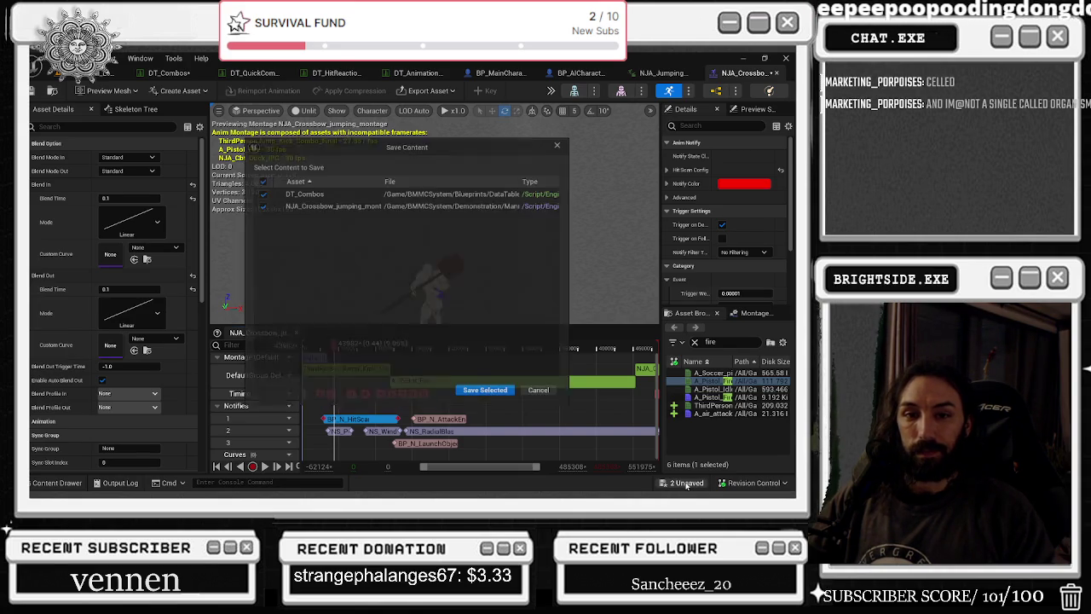
left_click(473, 392)
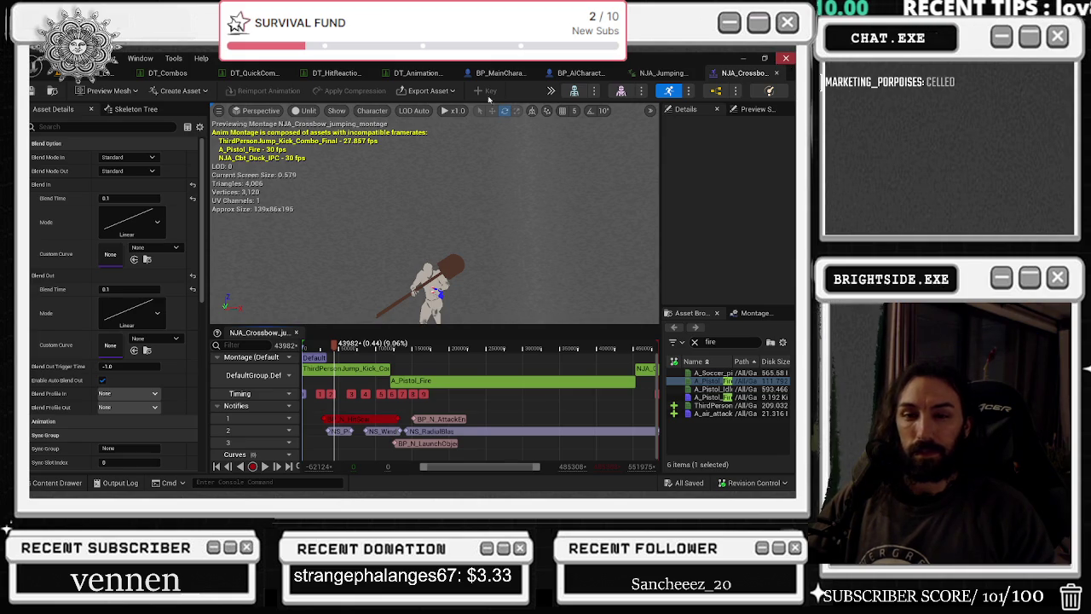
key("alt+Tab")
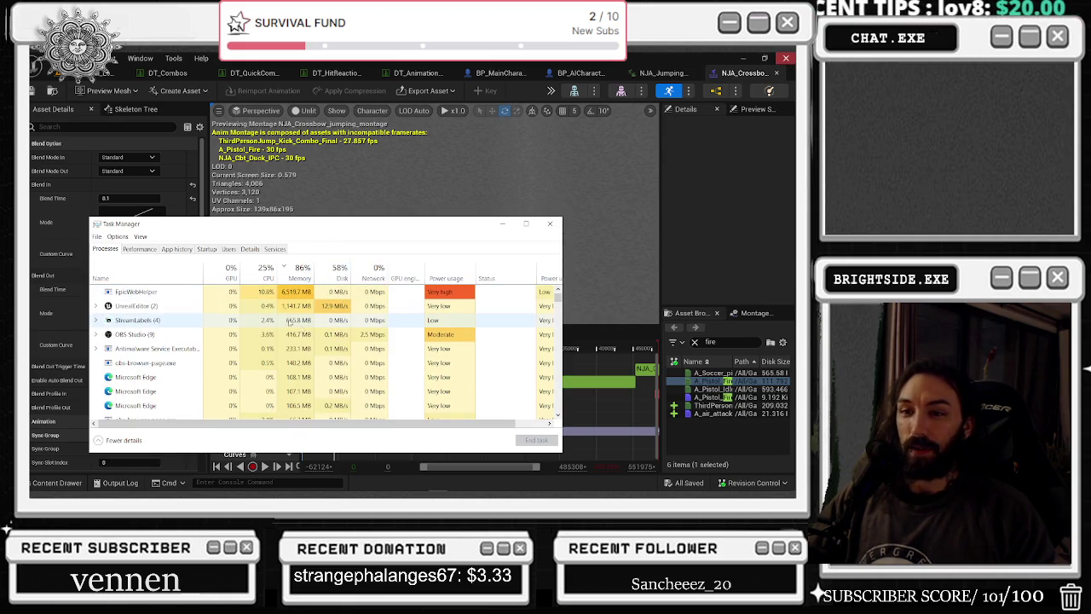
- End the Microsoft Edge, StreamLabs and EpicWebHelper tasks
left_click(384, 377)
left_click(536, 440)
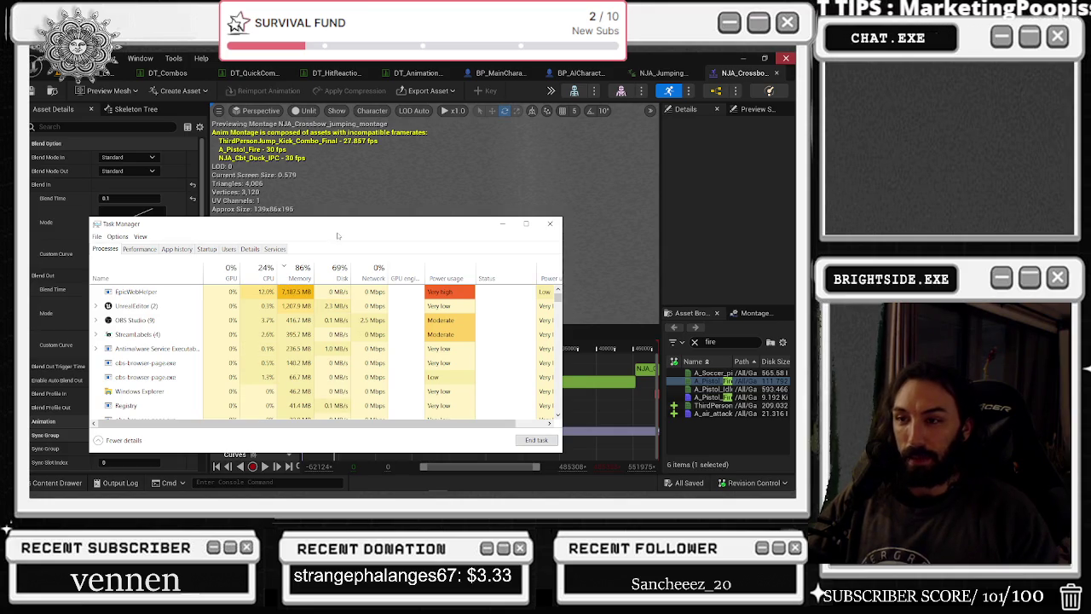
left_click(396, 334)
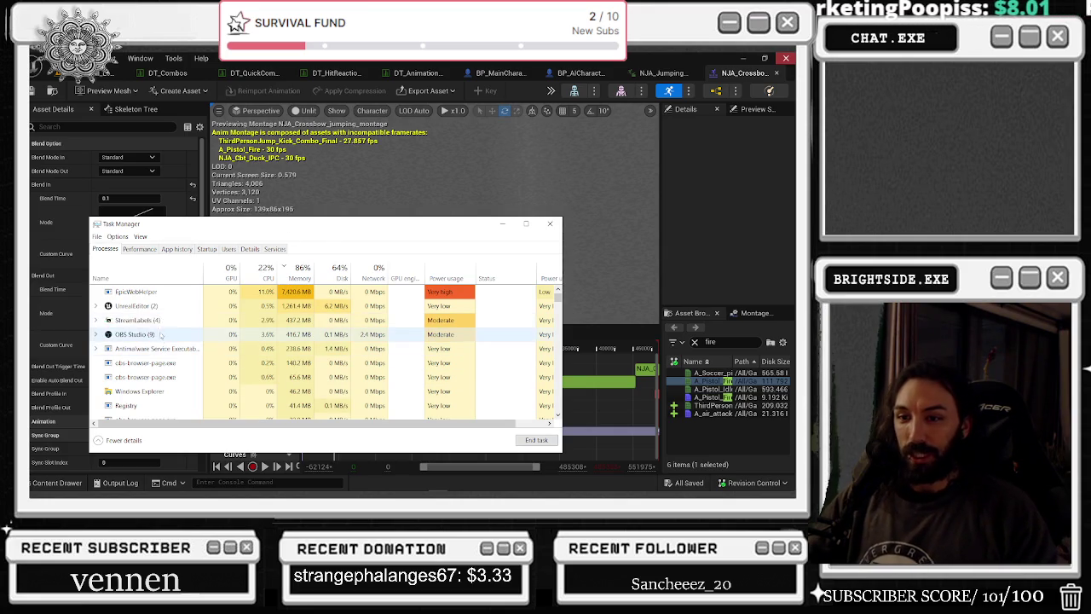
left_click(535, 439)
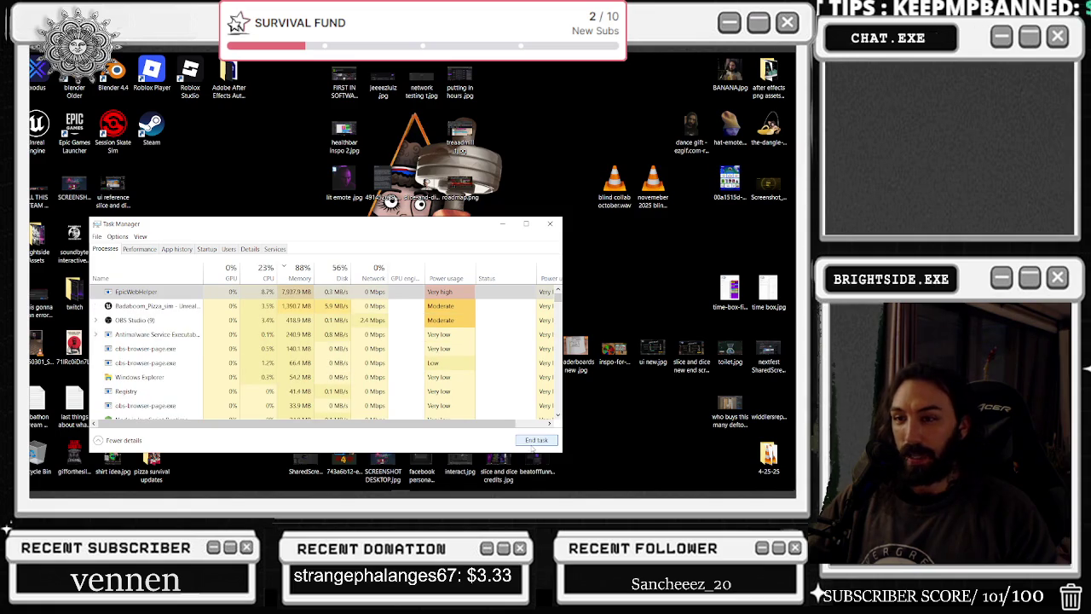
left_click(535, 440)
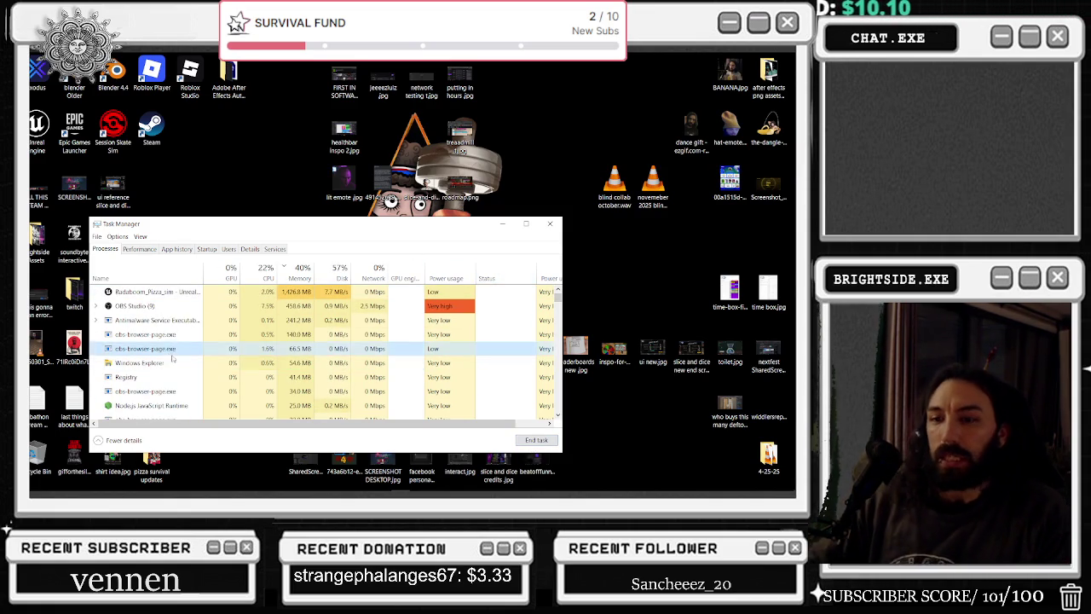
- Close Task Manager, then launch Chrome and dismiss its profile chooser
scroll(173, 352, "down", 5)
left_click(550, 224)
left_click(325, 484)
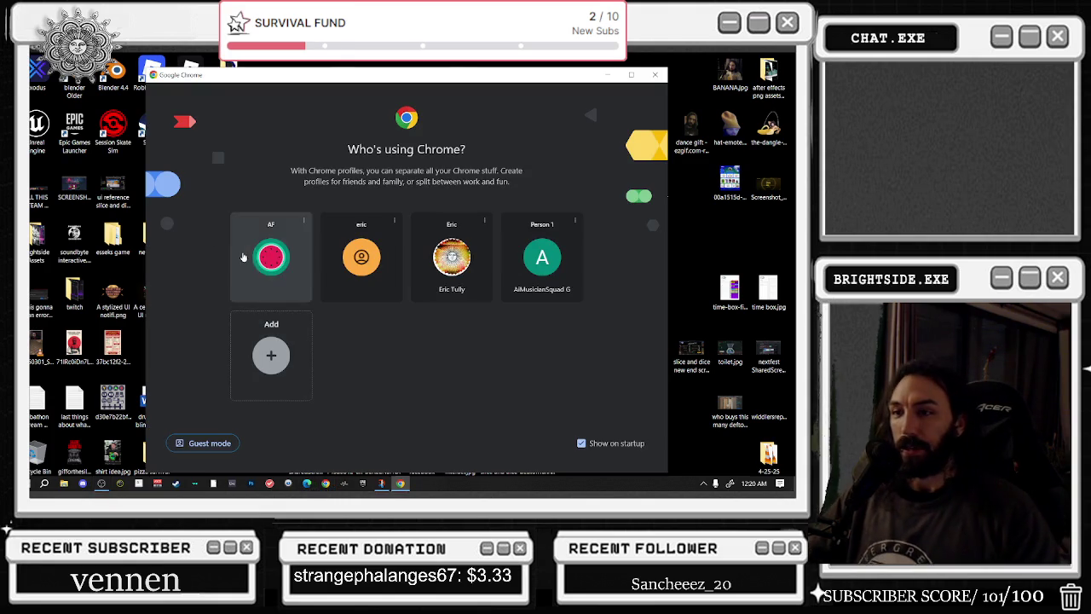
left_click(243, 256)
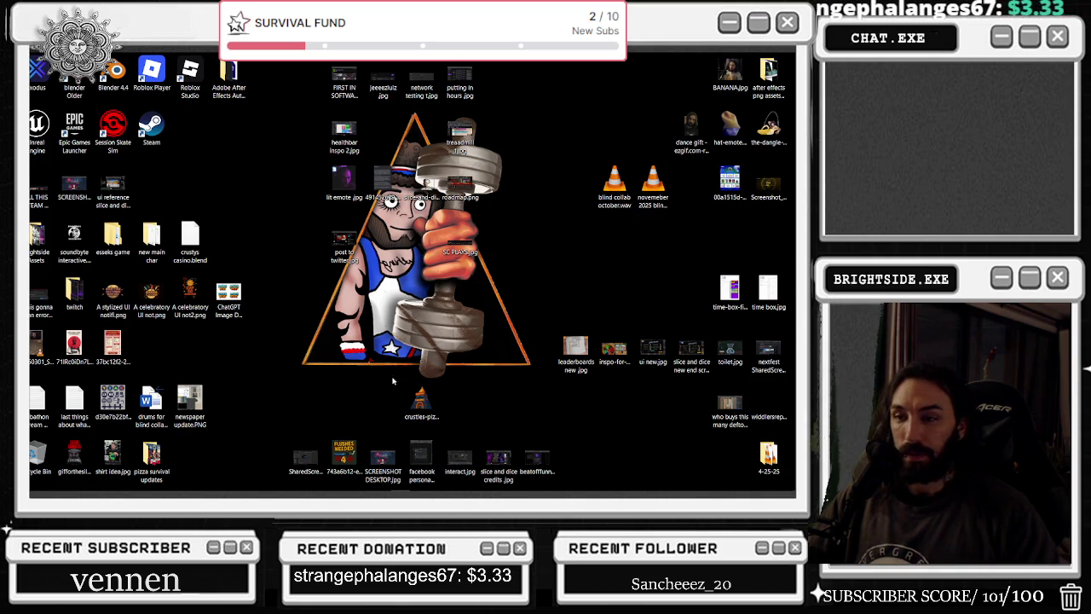
- Reopen Task Manager, end the leftover UnrealEditor process, and close it again
right_click(489, 483)
left_click(535, 429)
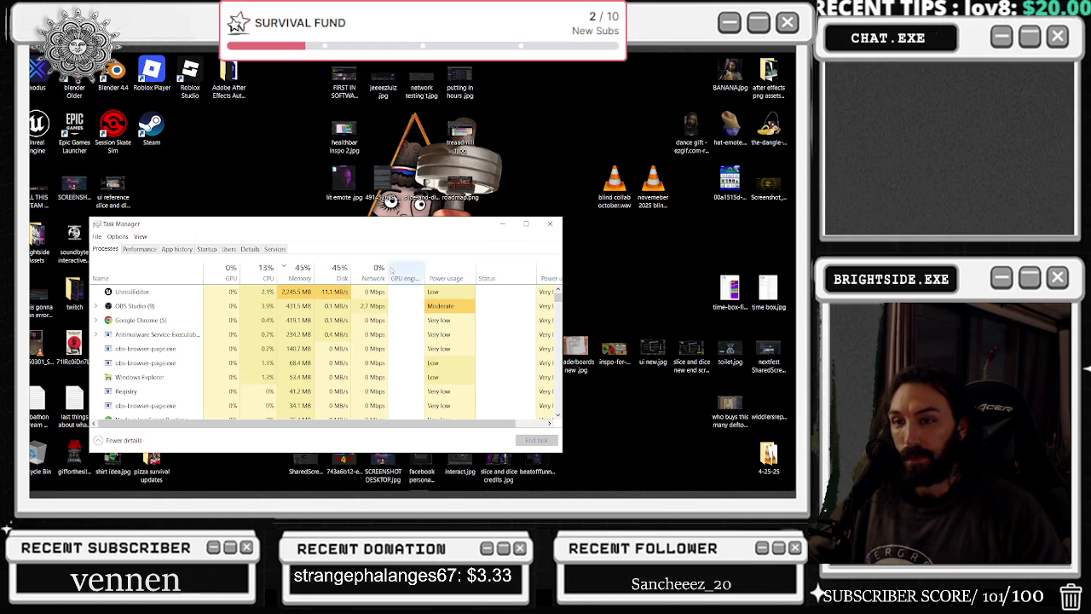
left_click(132, 291)
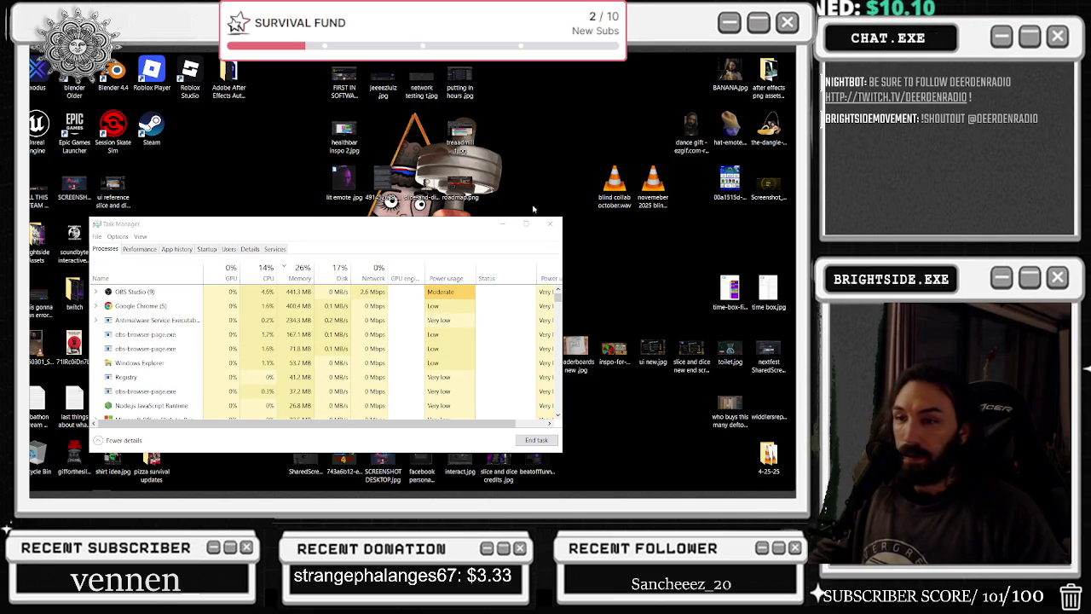
left_click(550, 223)
left_click(83, 131)
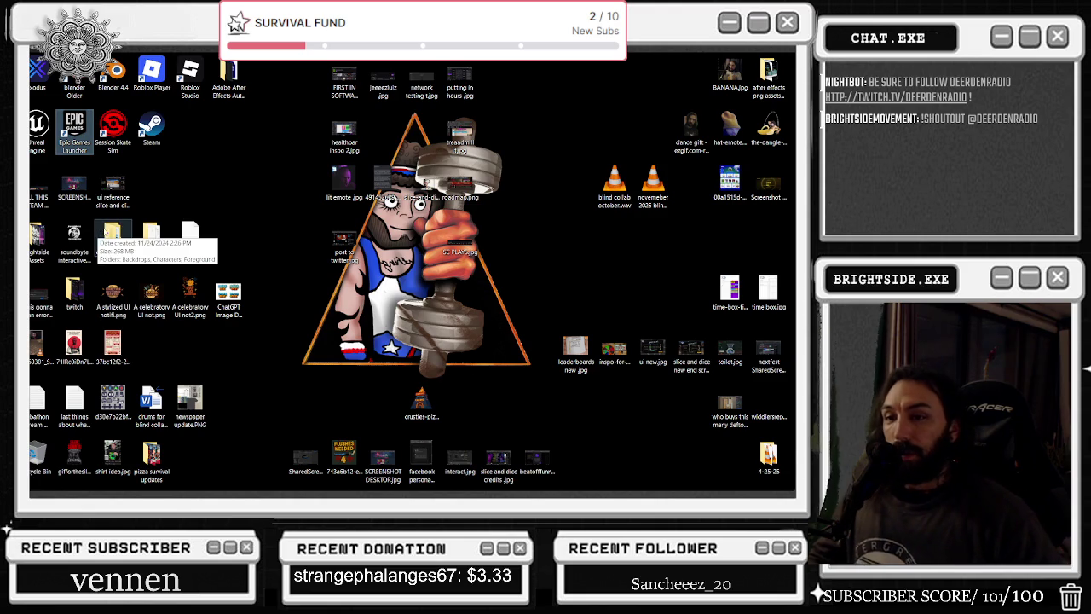
- Launch Badaboom_Pizza_sim in Unreal Engine 5.4 from the launcher library, then minimize the launcher
key("alt+Tab")
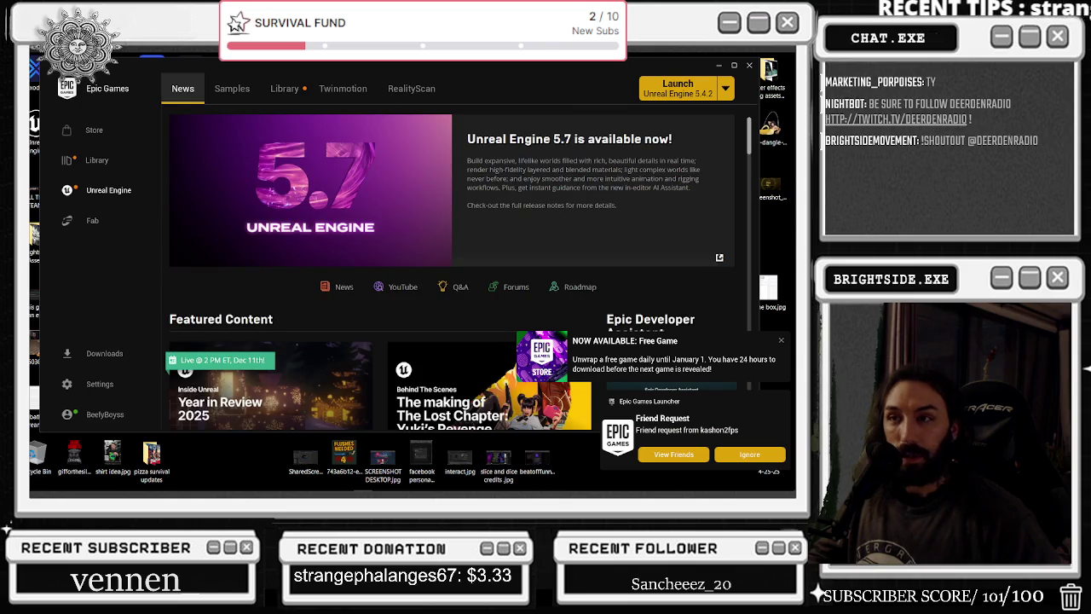
left_click(300, 88)
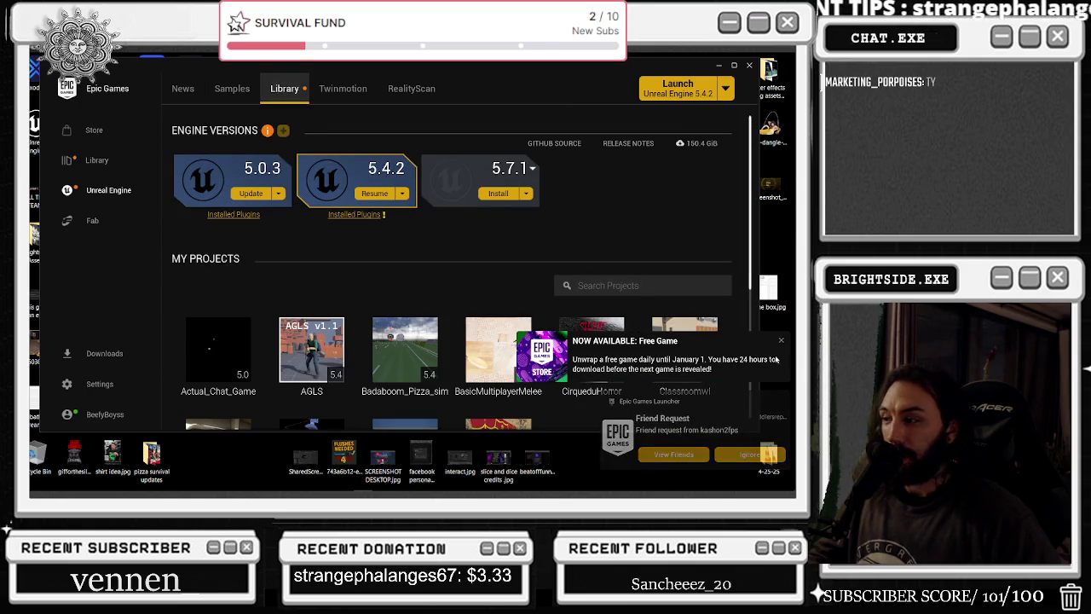
double_click(419, 339)
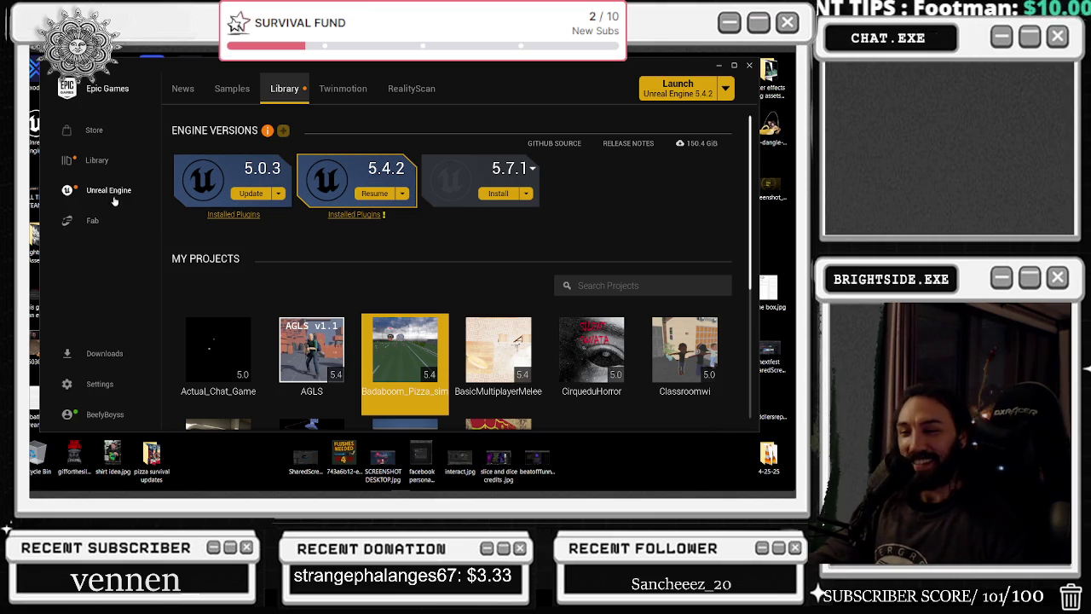
mouse_move(426, 368)
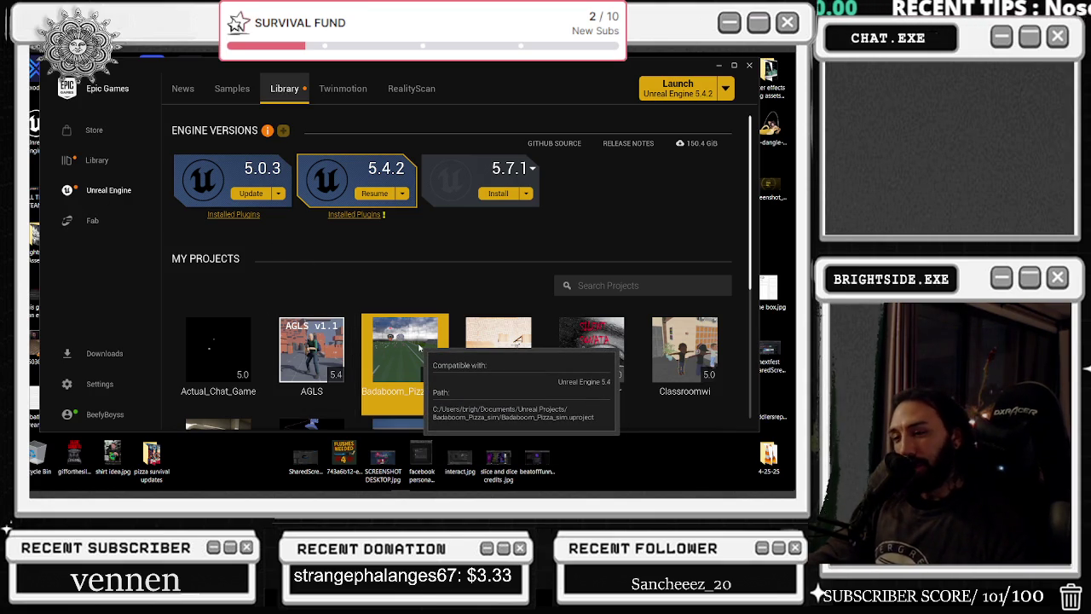
left_click(721, 64)
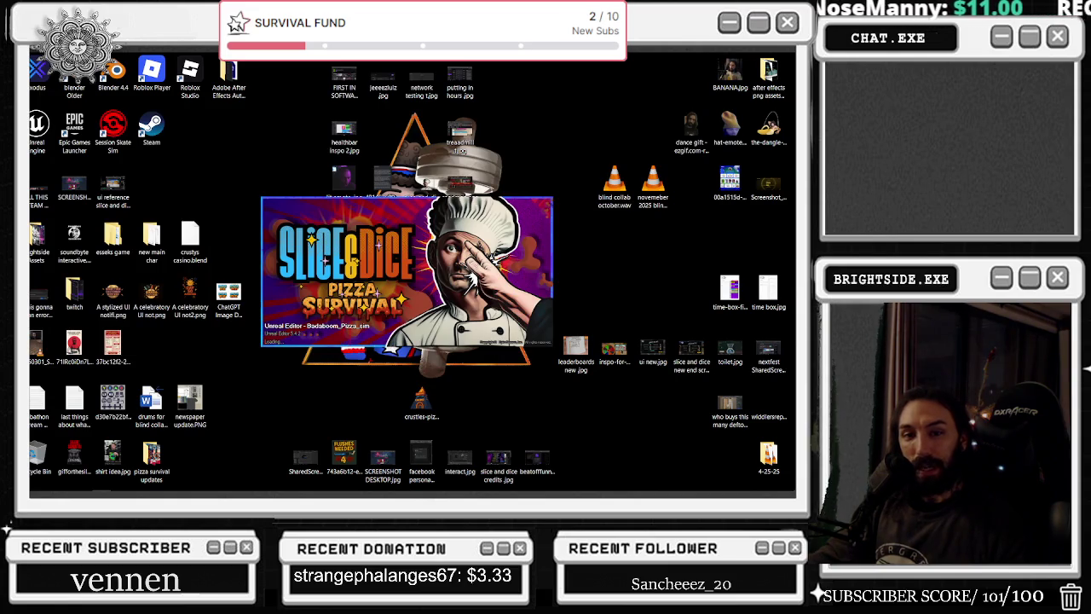
- Move the loading splash aside, wait for the editor, and accept reopening the eight previous asset editors
left_click_drag(410, 314, 567, 326)
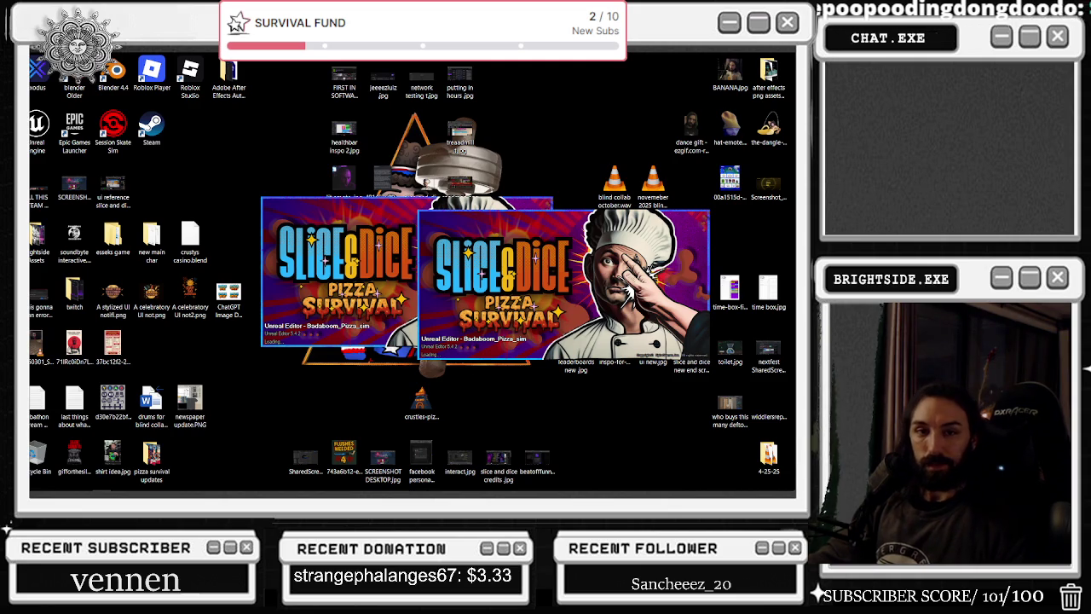
mouse_move(362, 493)
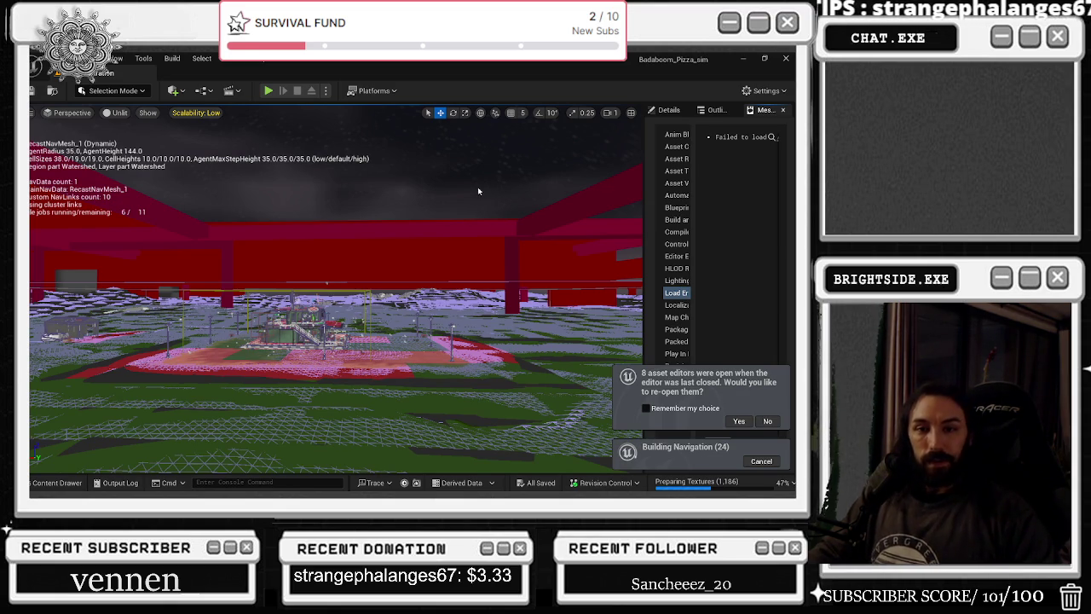
left_click(739, 421)
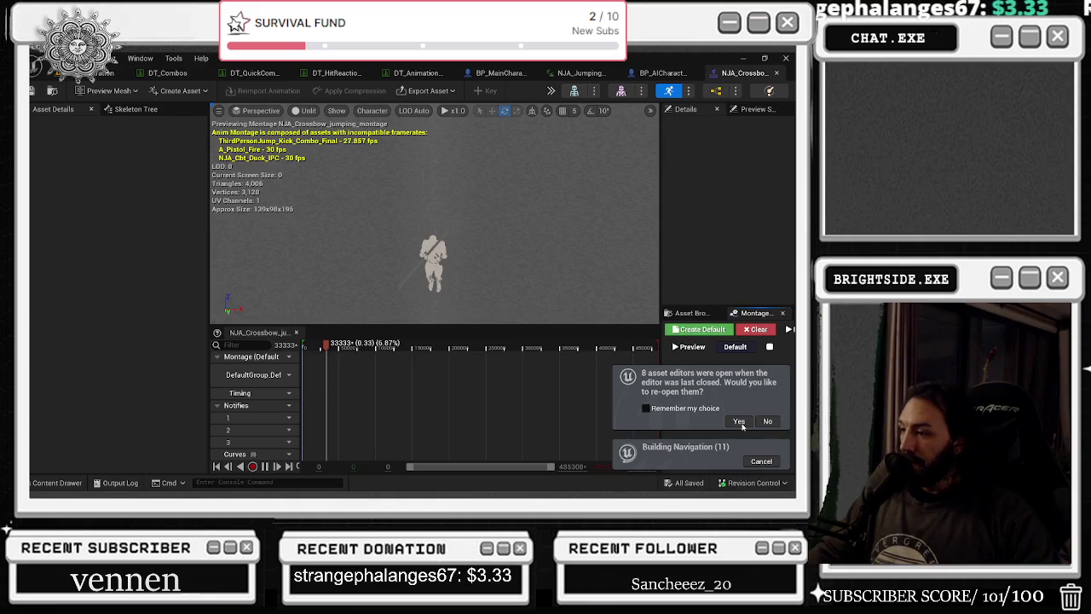
- Dismiss the reopen prompt and maximize the montage editor, minimizing the level editor and launcher
left_click(739, 421)
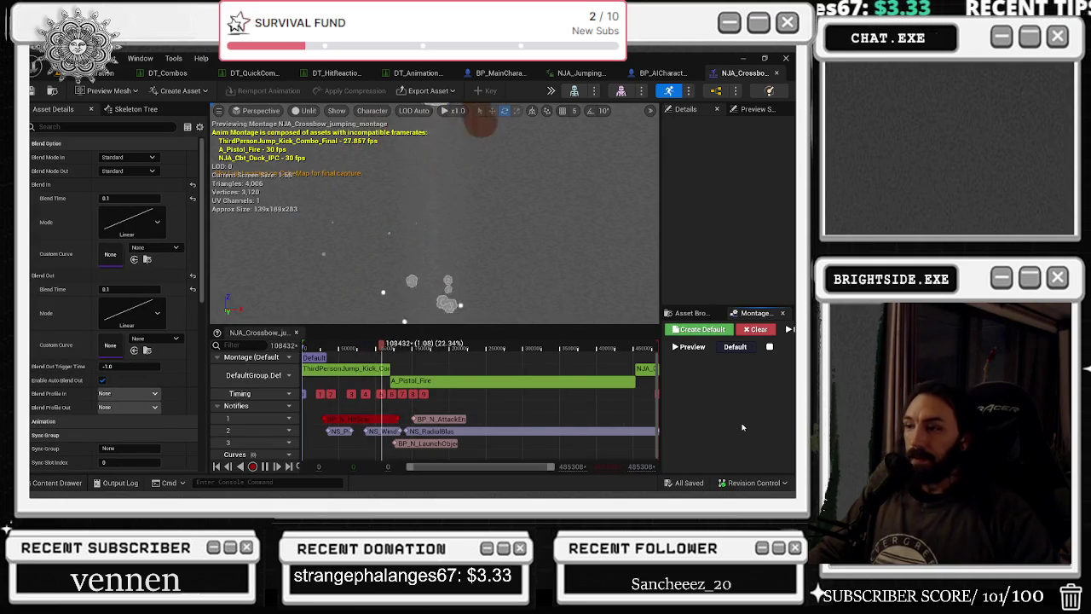
left_click(765, 57)
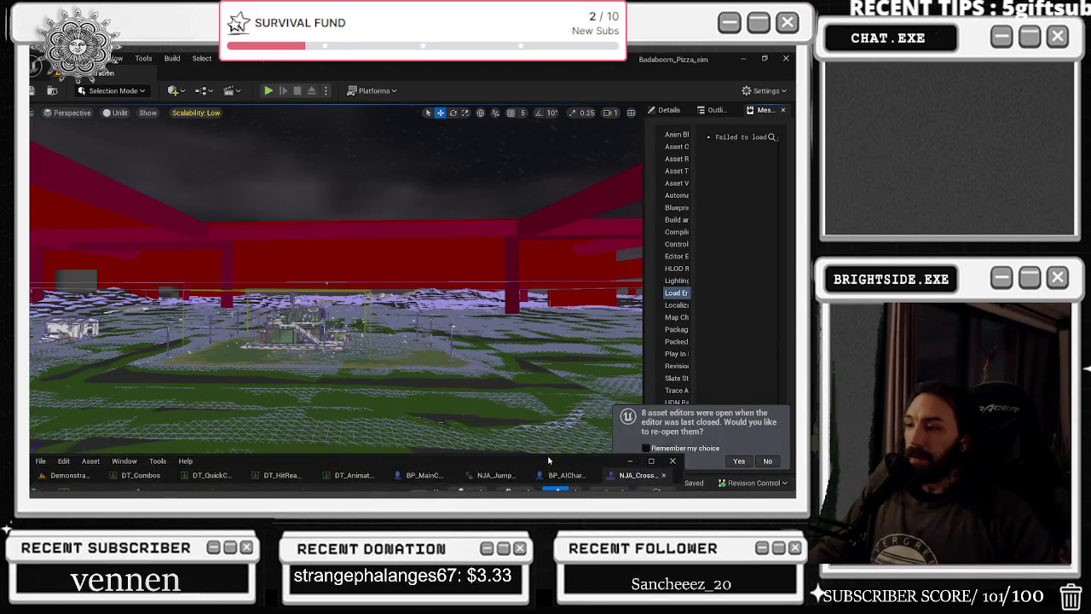
left_click(744, 59)
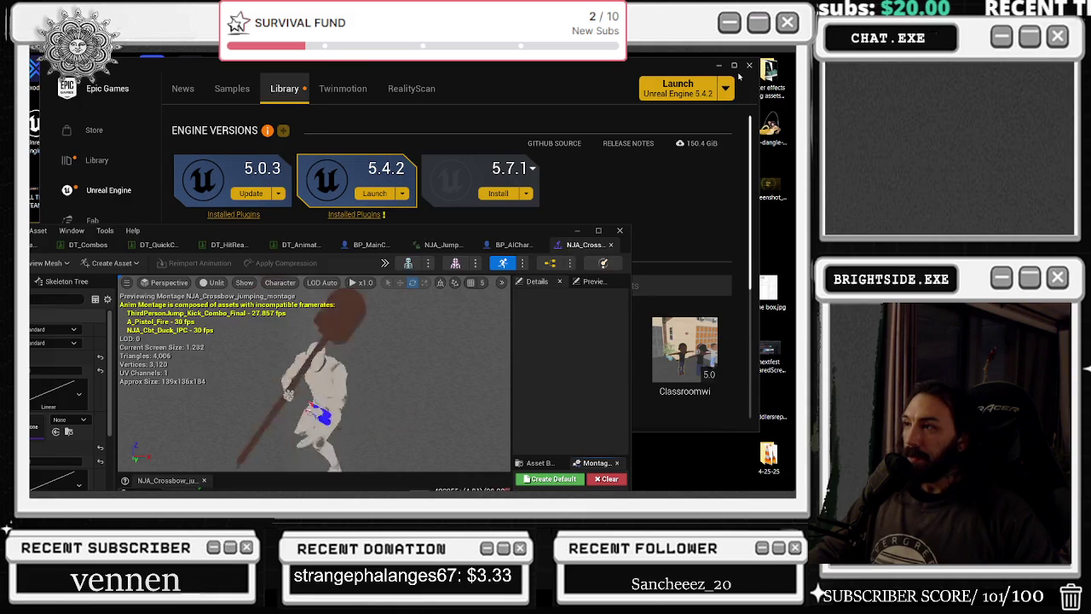
left_click(749, 64)
left_click(598, 231)
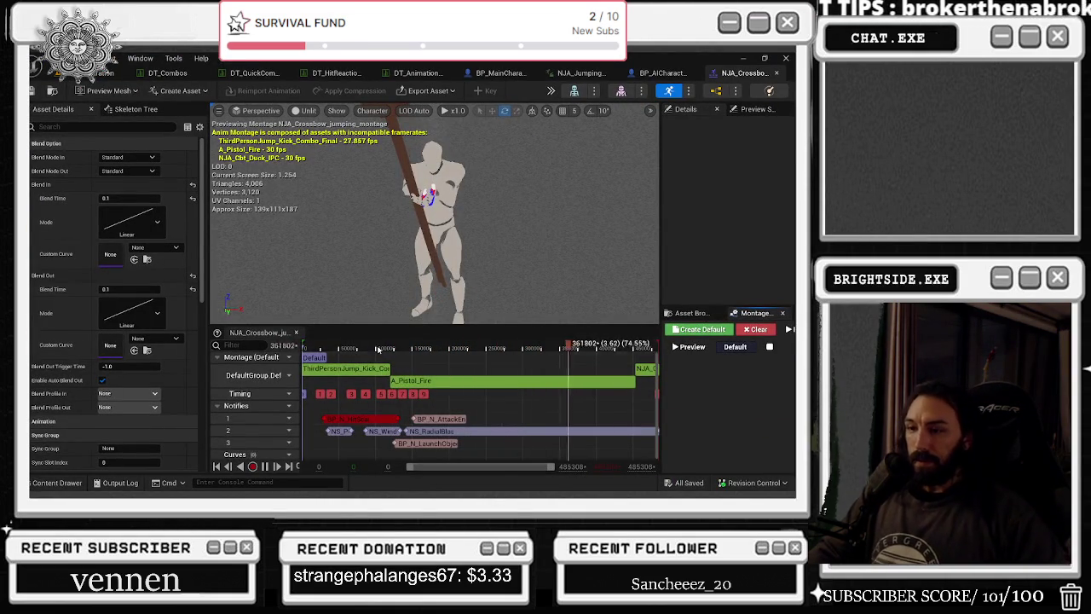
- Drag the BP_N_AttackEn notify later on notify track 1, past the 1.04 s mark
left_click(363, 375)
left_click(379, 375)
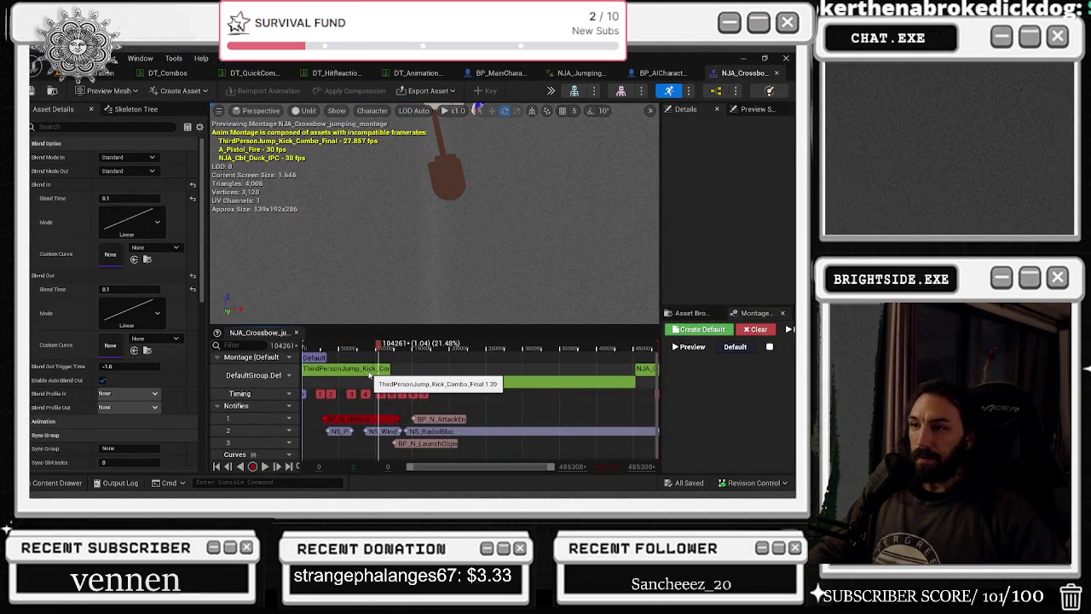
left_click_drag(428, 419, 609, 416)
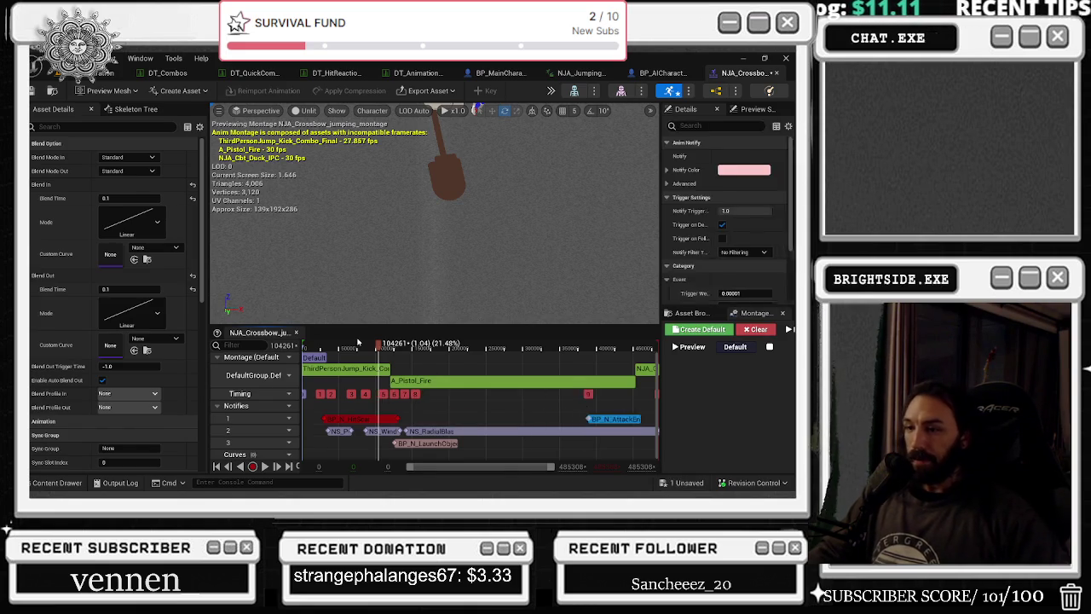
left_click(765, 58)
left_click(672, 61)
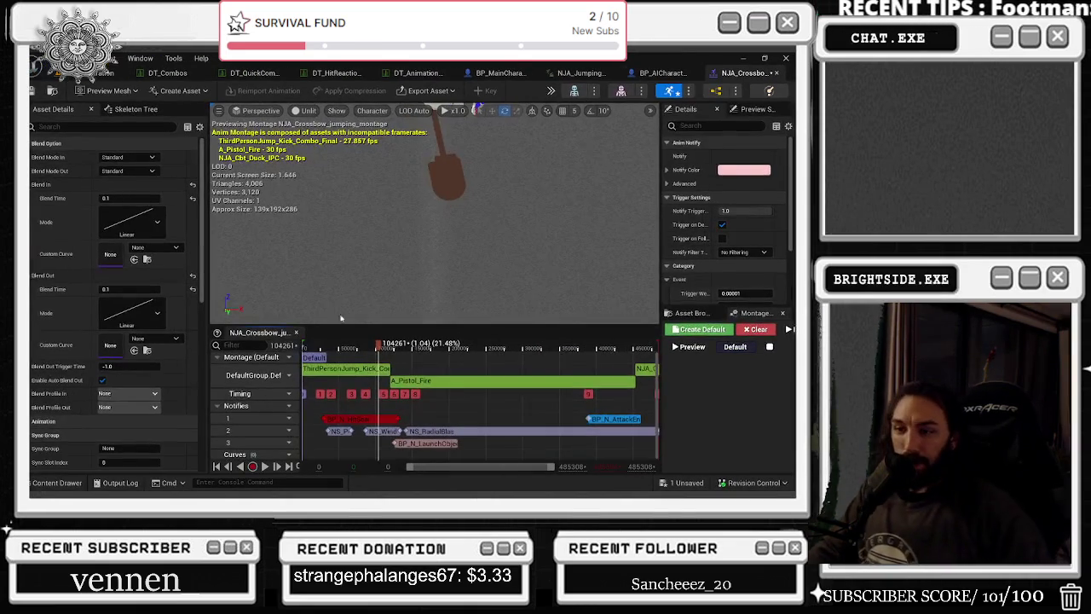
- Play the montage and scrub the preview from 0.88 s to 1.17 s to check timing
key("space")
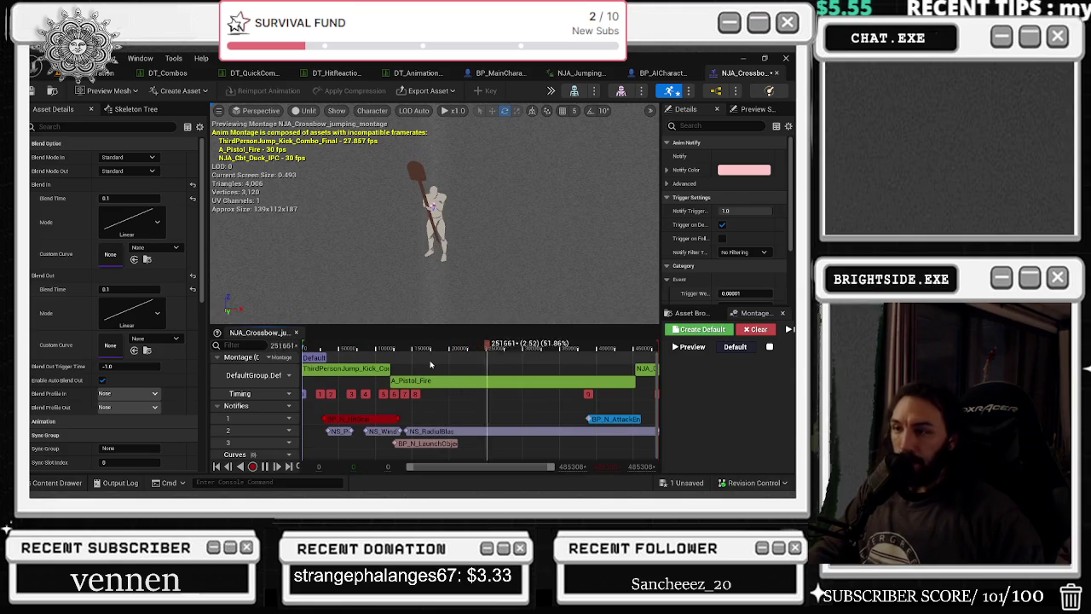
left_click(368, 349)
left_click_drag(368, 348, 388, 349)
right_click(362, 368)
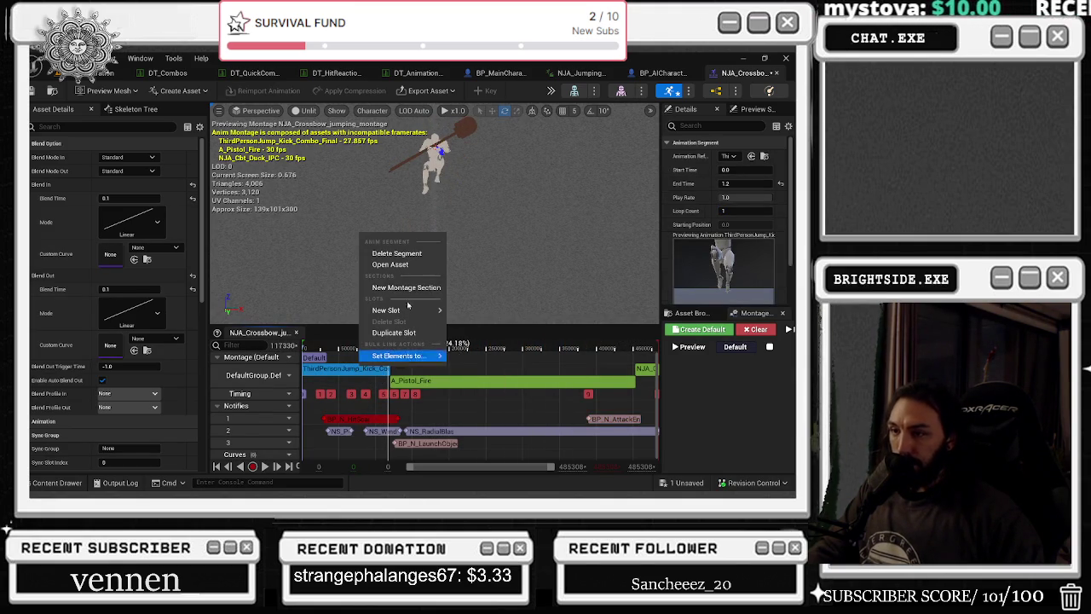
- Open ThirdPersonJump_Kick_Combo_Final, locate it in the Content Browser, and duplicate it in Mannequin/Animations
left_click(398, 270)
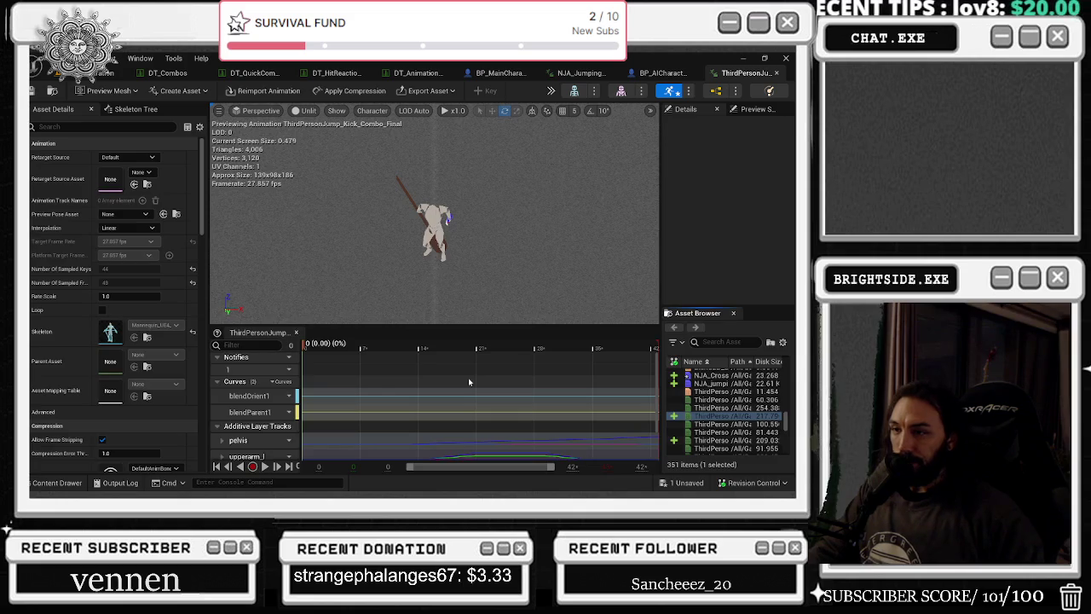
key("ctrl+b")
right_click(559, 390)
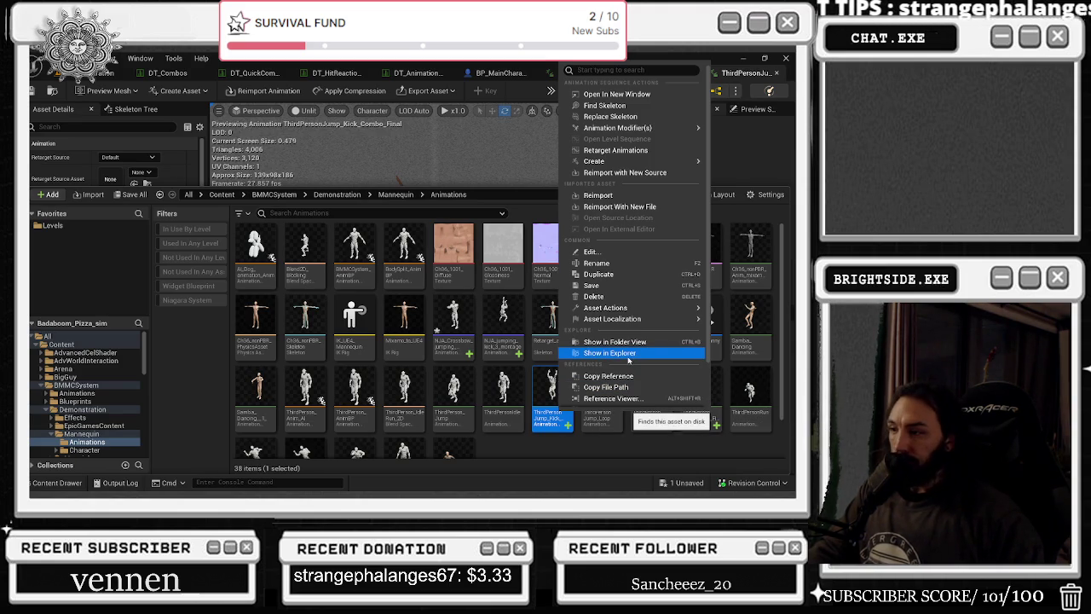
left_click(598, 273)
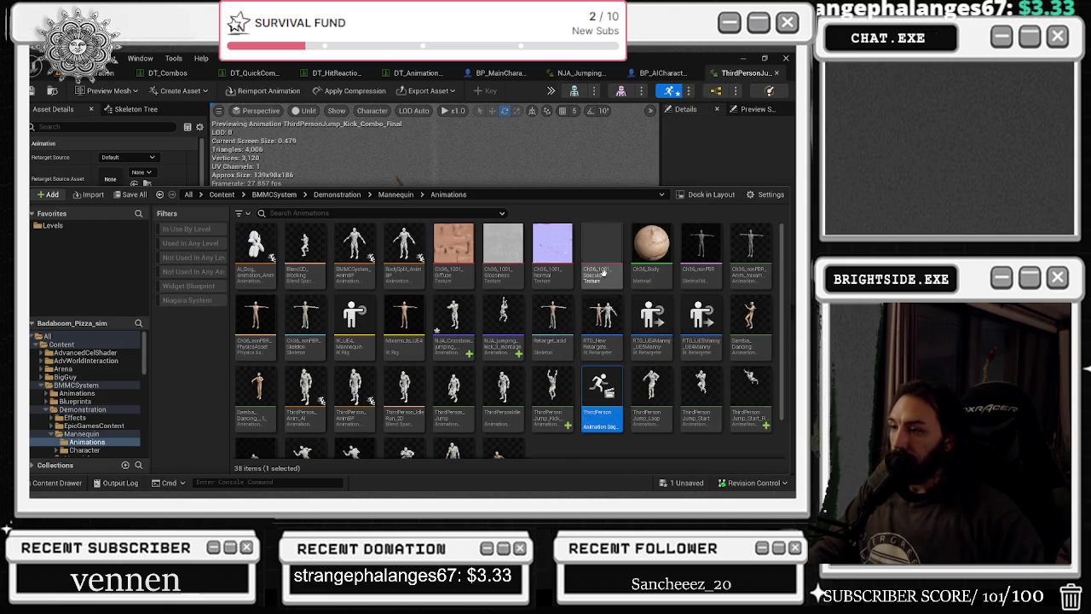
key("Return")
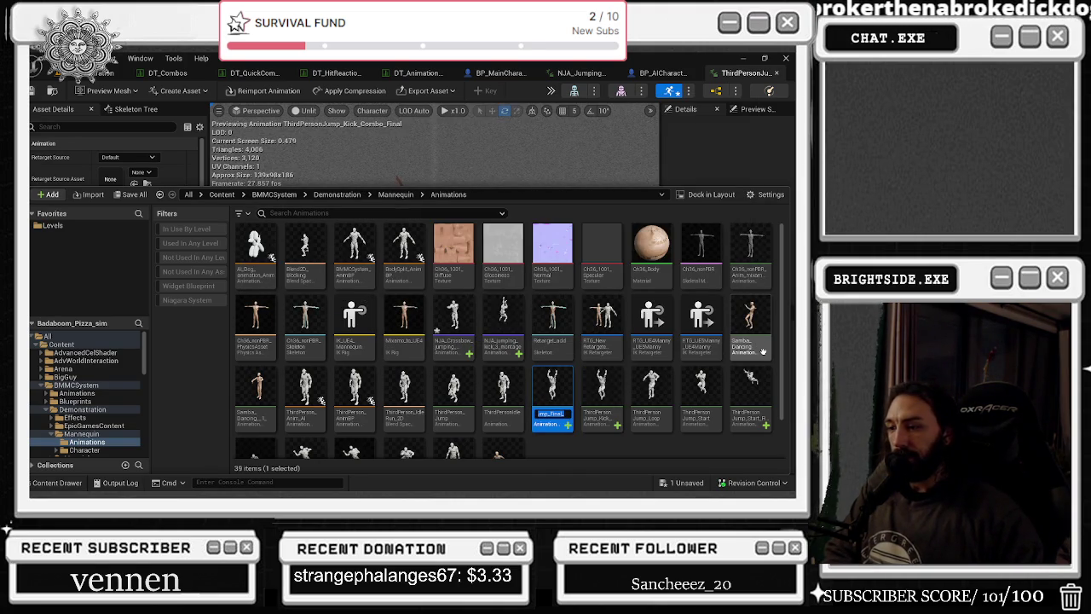
- Name the copy ThirdPersonJump_Final_Crosshair, then correct it to ThirdPersonJump_Final_Crossbow
key("End")
type("C")
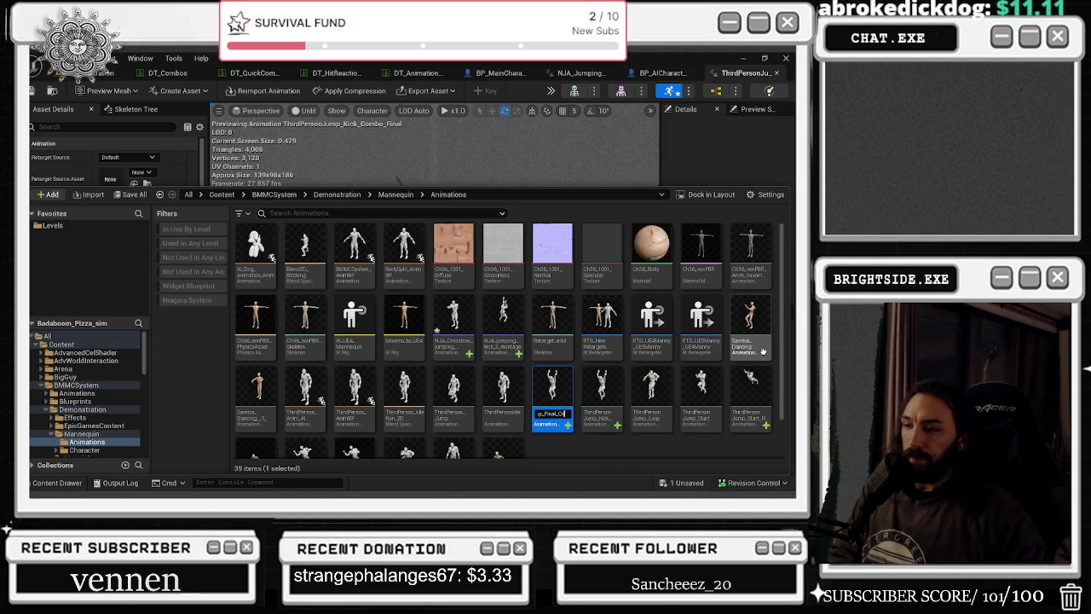
key("Return")
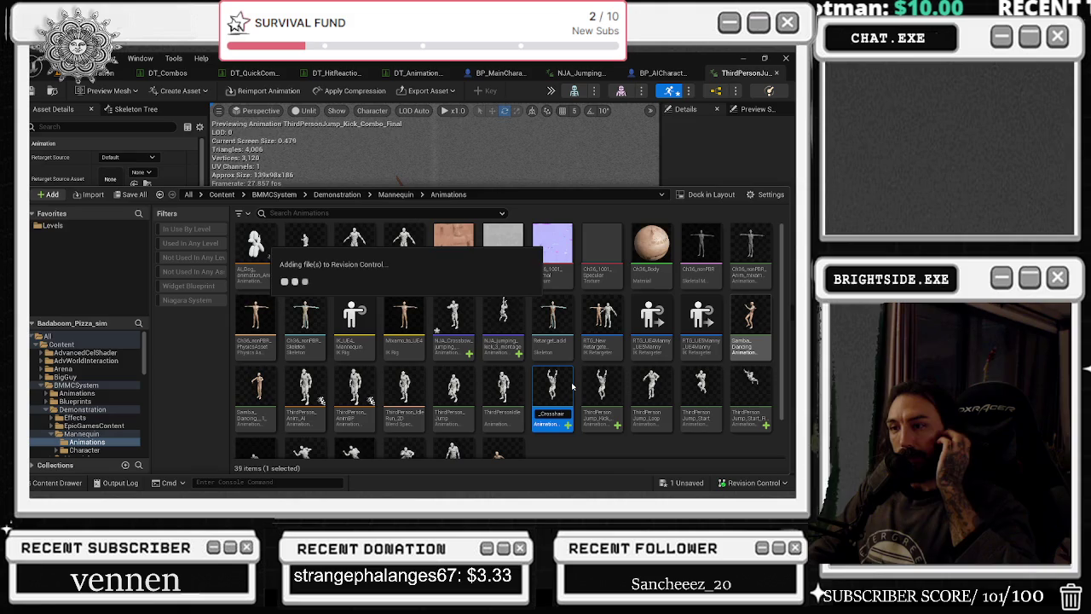
key("Return")
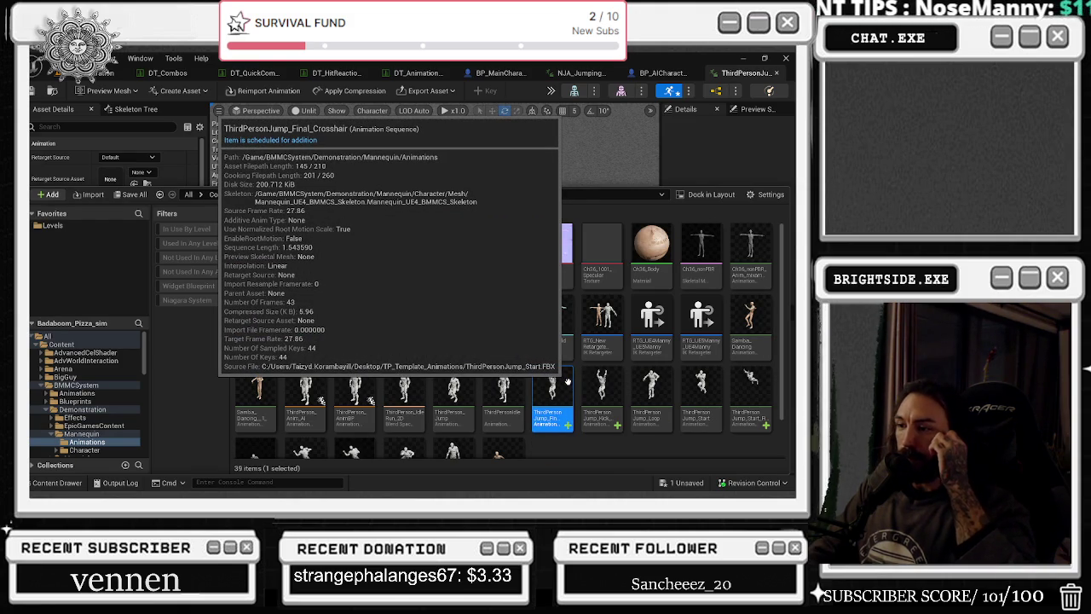
key("F2")
key("End")
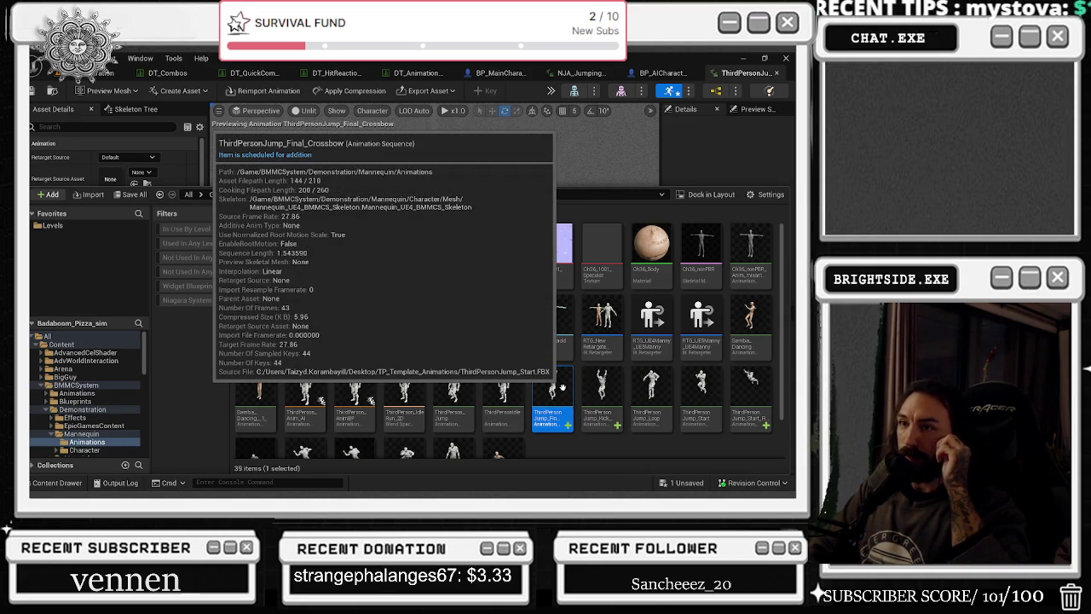
left_click(57, 482)
left_click(57, 483)
left_click(57, 482)
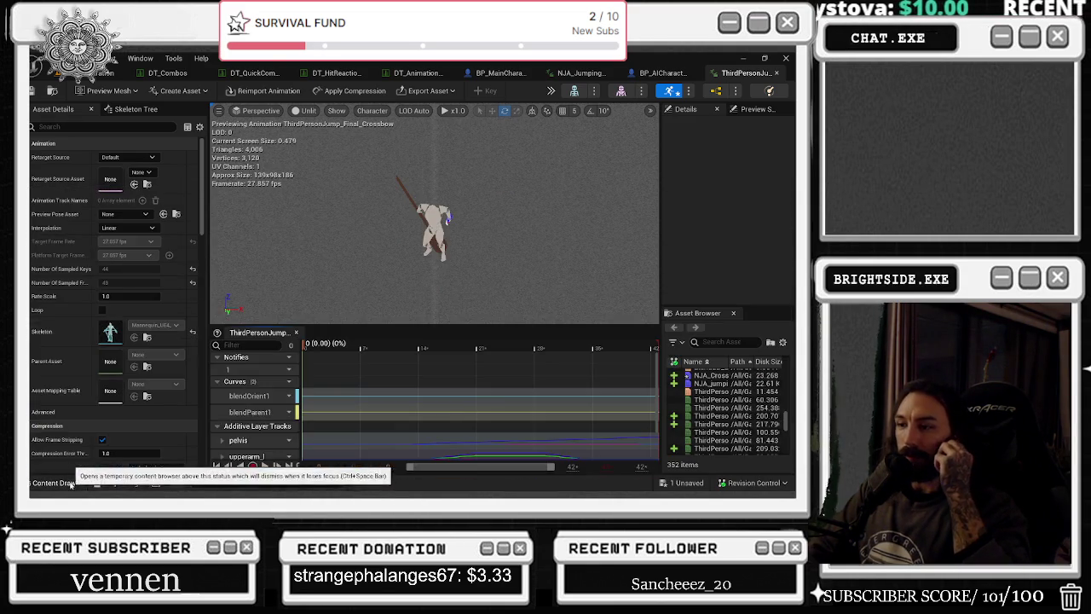
left_click(310, 345)
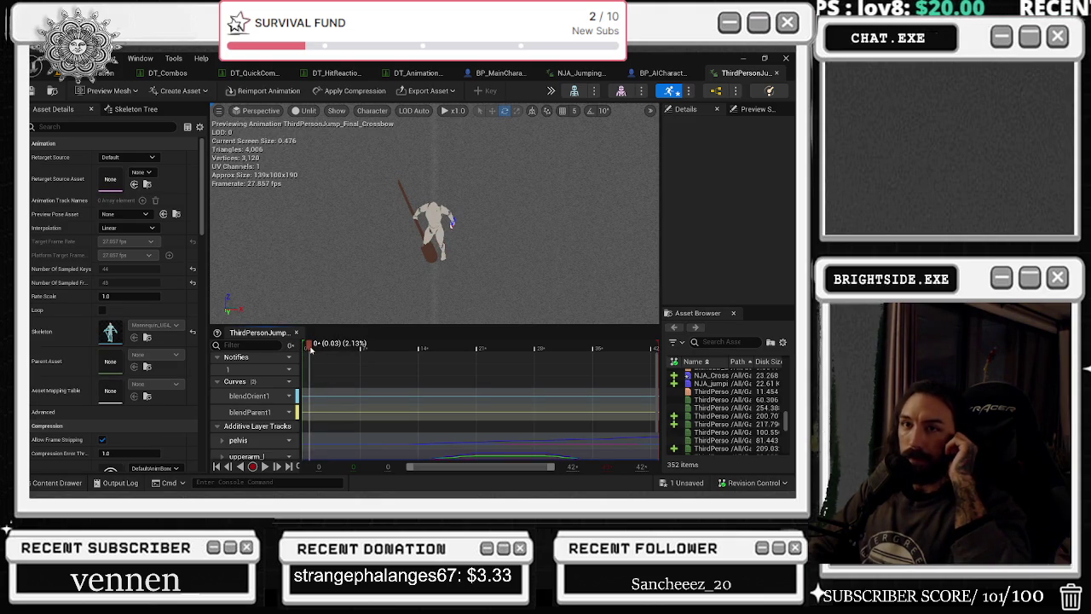
mouse_move(310, 349)
left_mouse_down()
mouse_move(329, 348)
mouse_move(305, 345)
left_mouse_up()
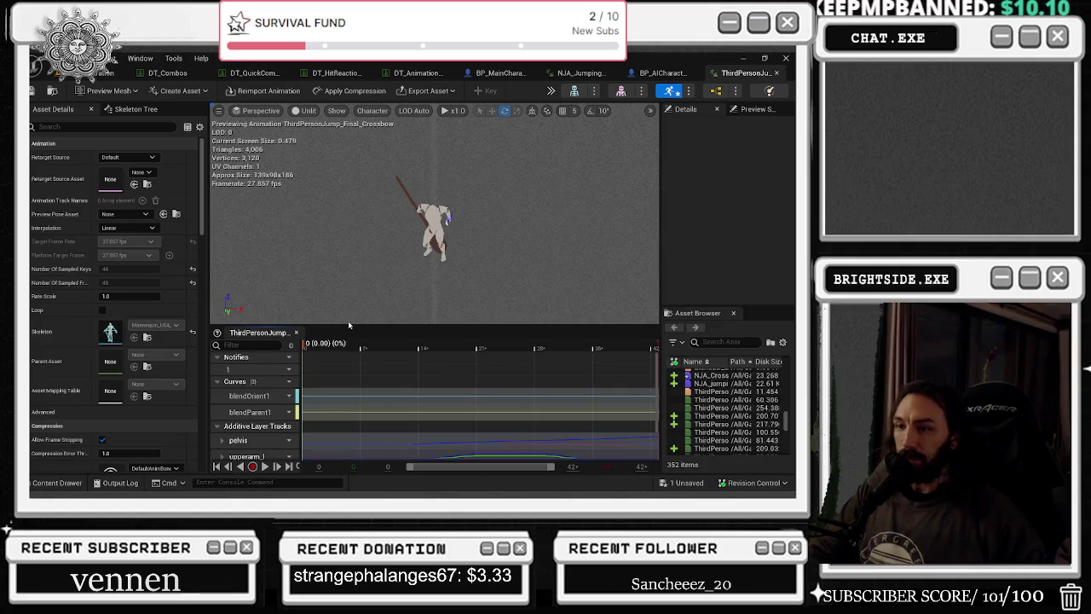
key("space")
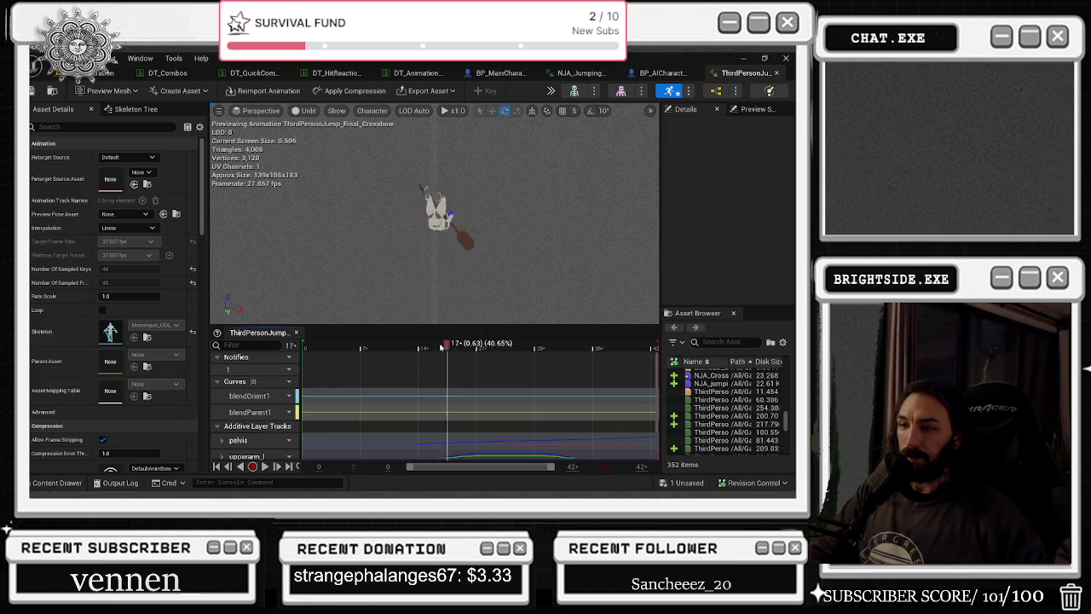
key("space")
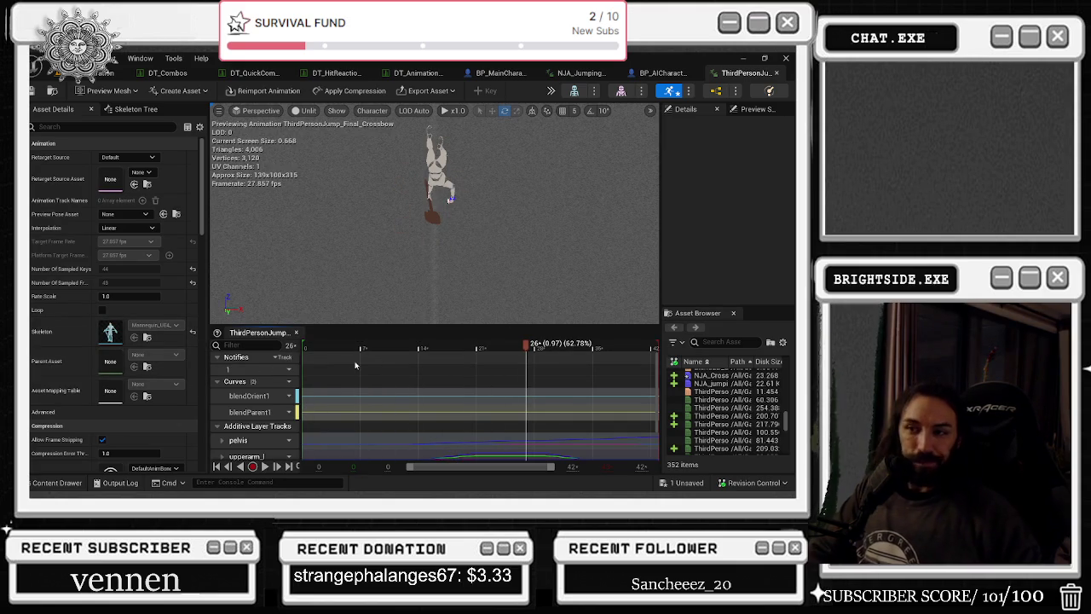
left_click_drag(322, 348, 576, 348)
scroll(586, 350, "down", 3)
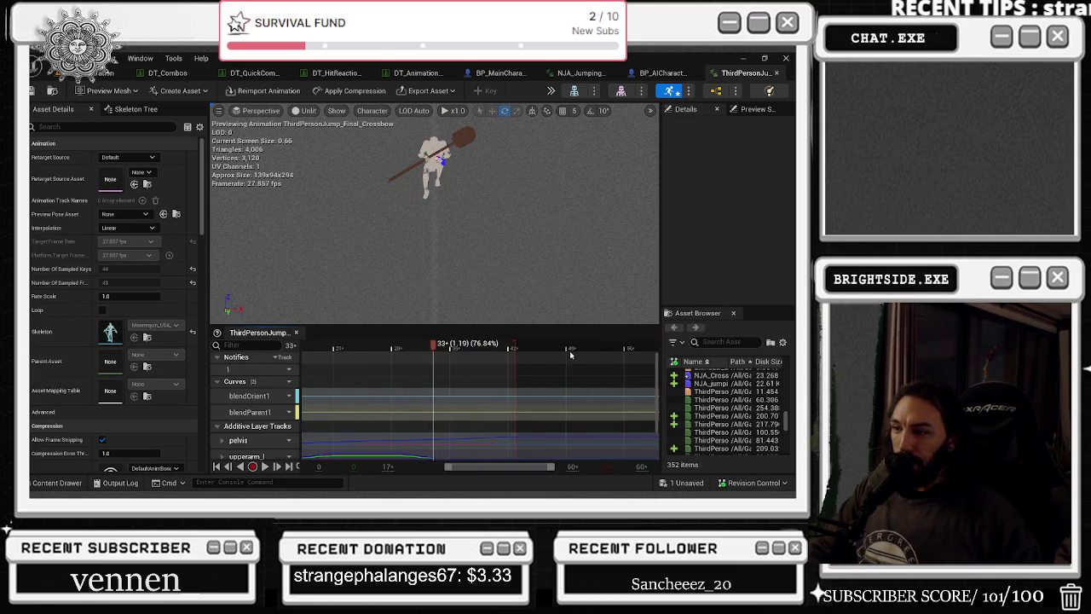
scroll(453, 381, "up", 3)
key("space")
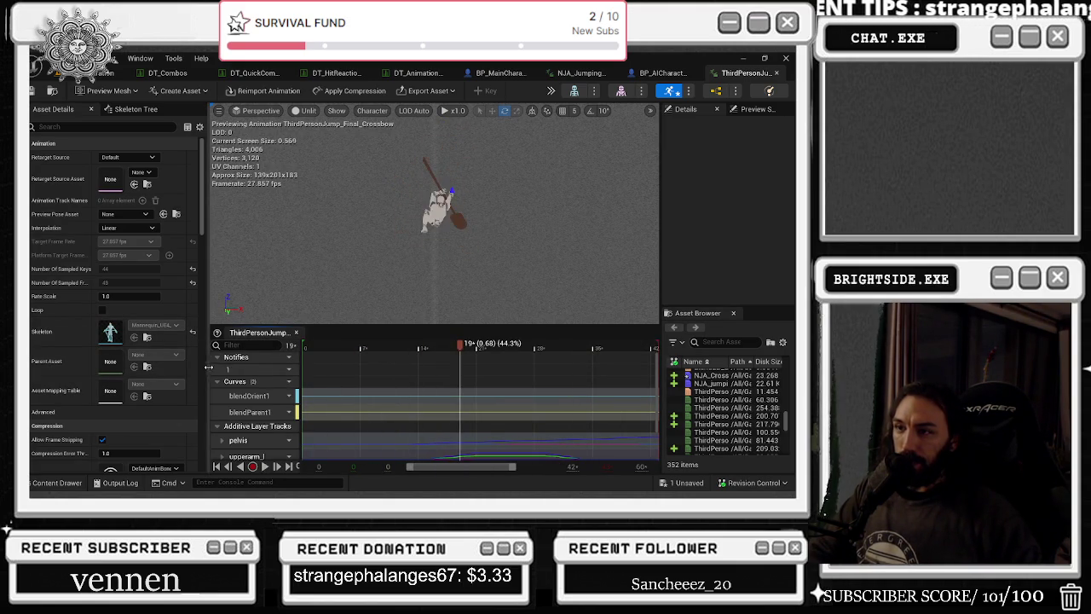
key("space")
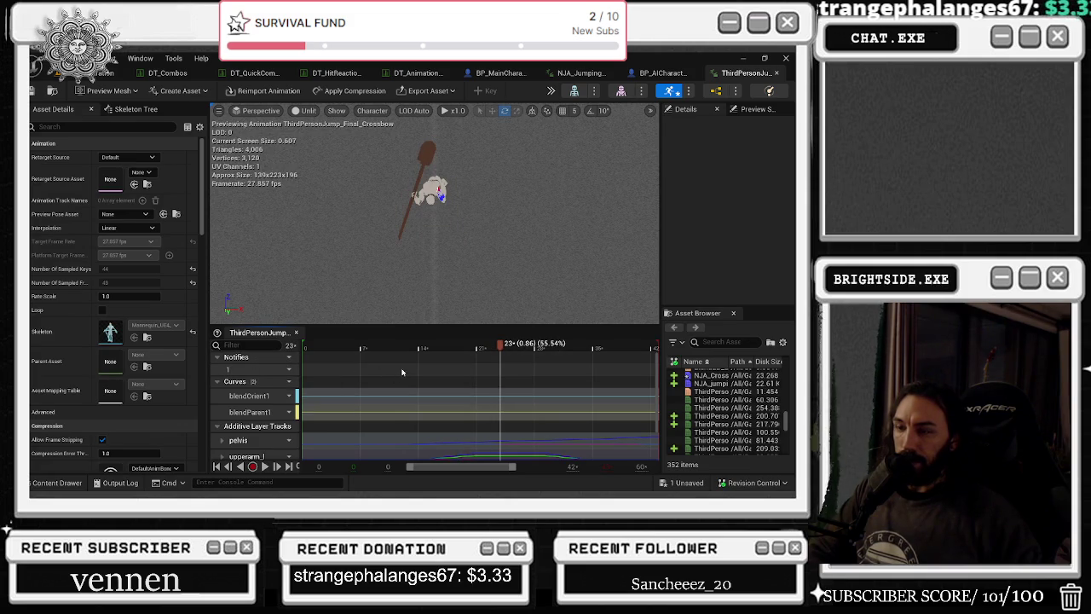
key("space")
key("space")
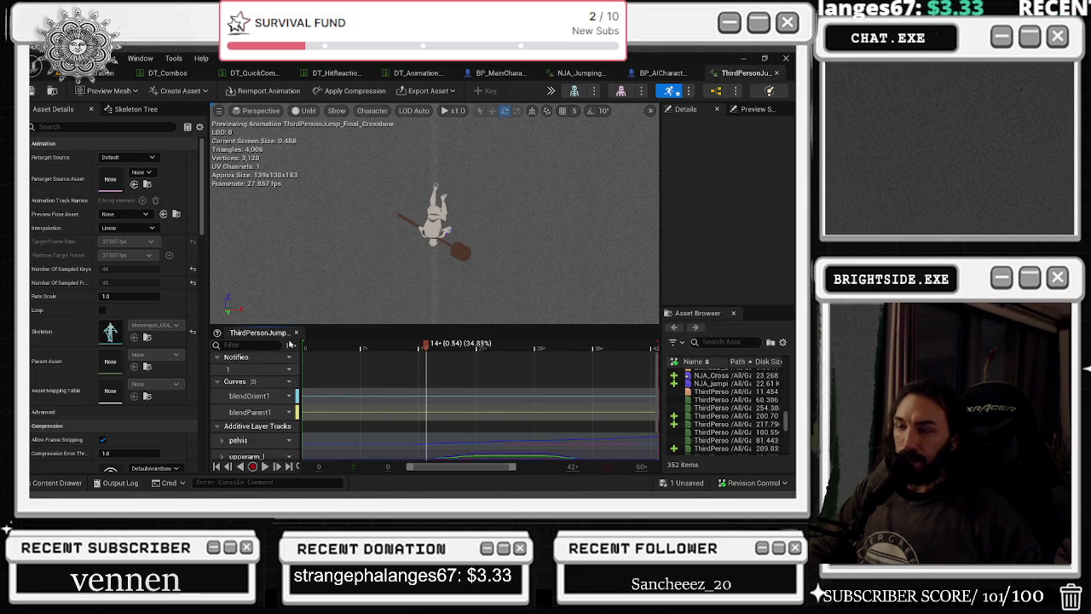
key("space")
key("space")
scroll(340, 401, "down", 2)
double_click(253, 394)
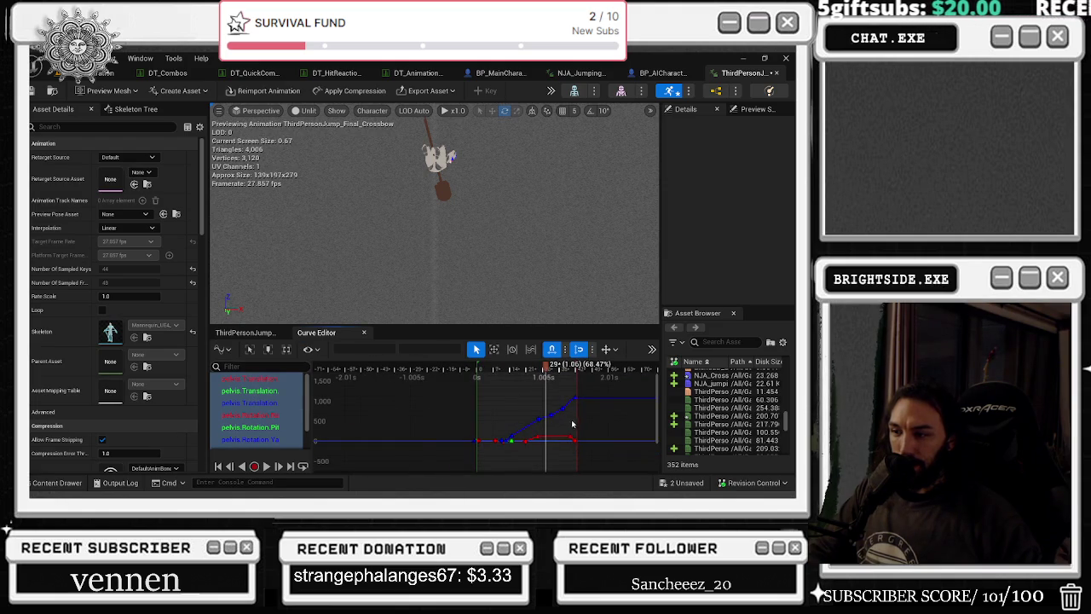
- Show the pelvis pitch and yaw rotation curves framed in the Curve Editor graph
left_click(262, 414)
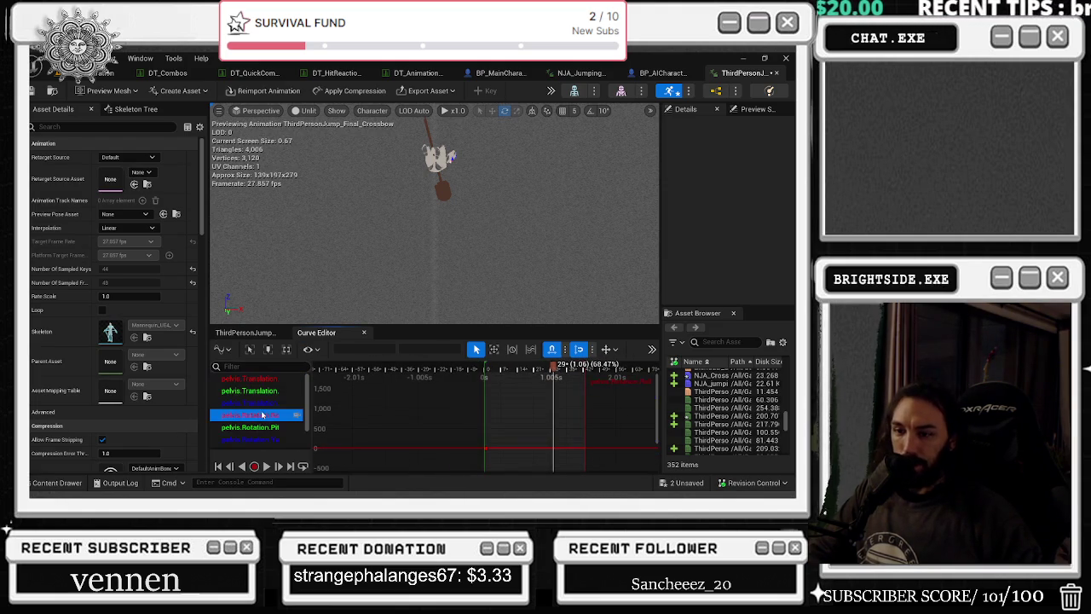
left_click(250, 439, "shift")
key("f")
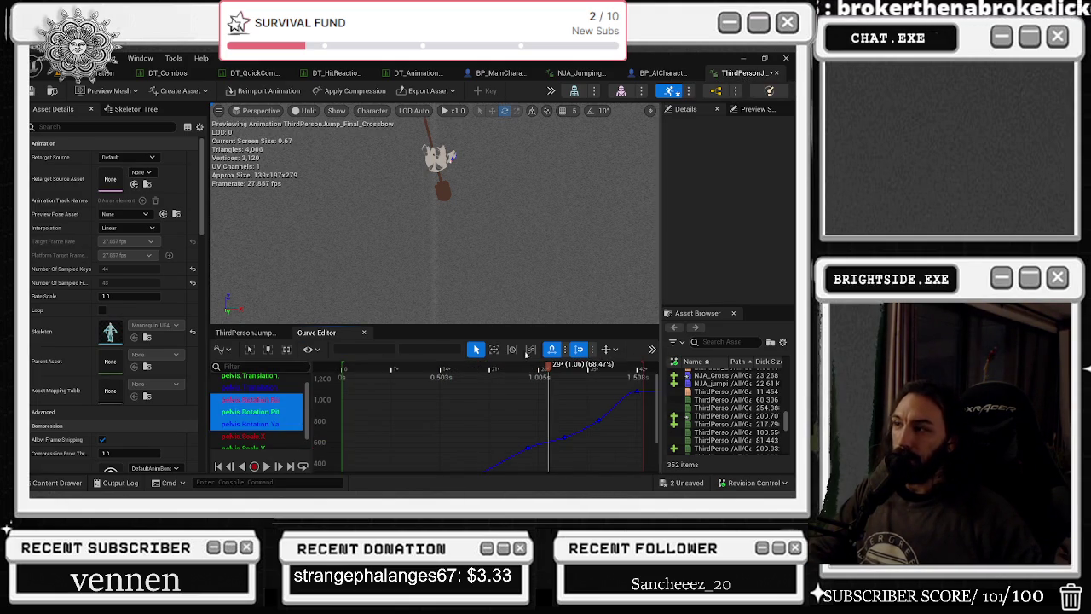
left_click_drag(487, 398, 445, 364)
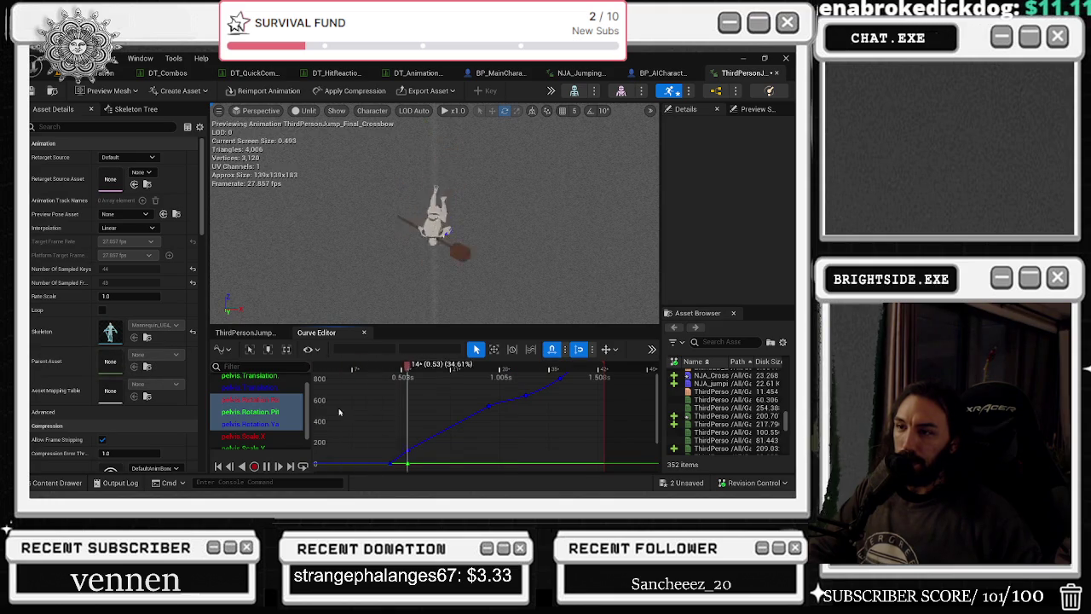
scroll(478, 436, "down", 1)
scroll(480, 406, "down", 1)
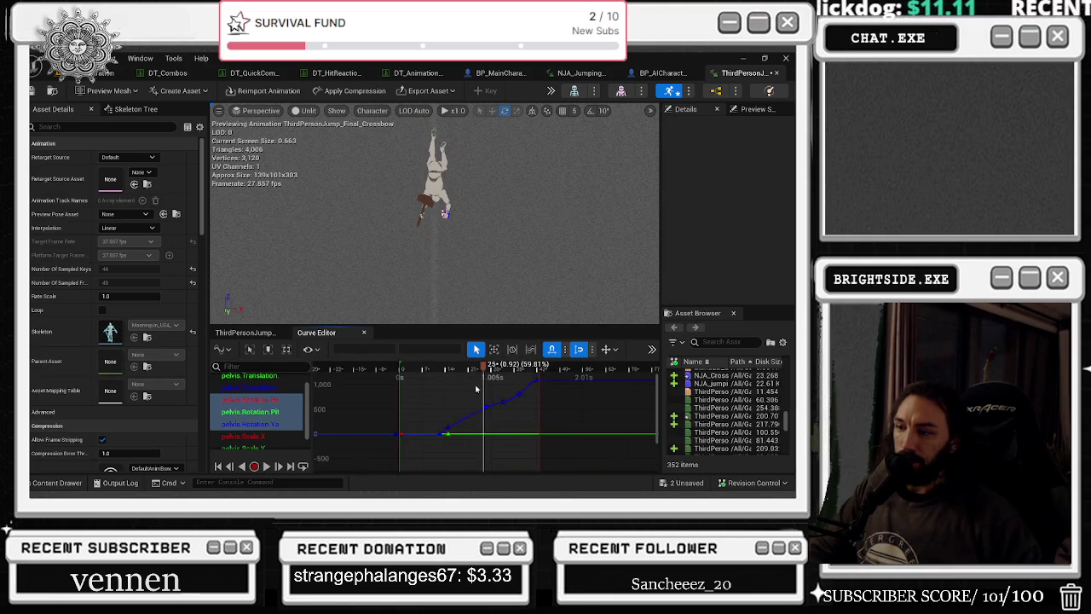
- Try deleting the rising yaw keys, undo that, then set one yaw key's value to 360.0
left_click_drag(475, 383, 552, 419)
key("Delete")
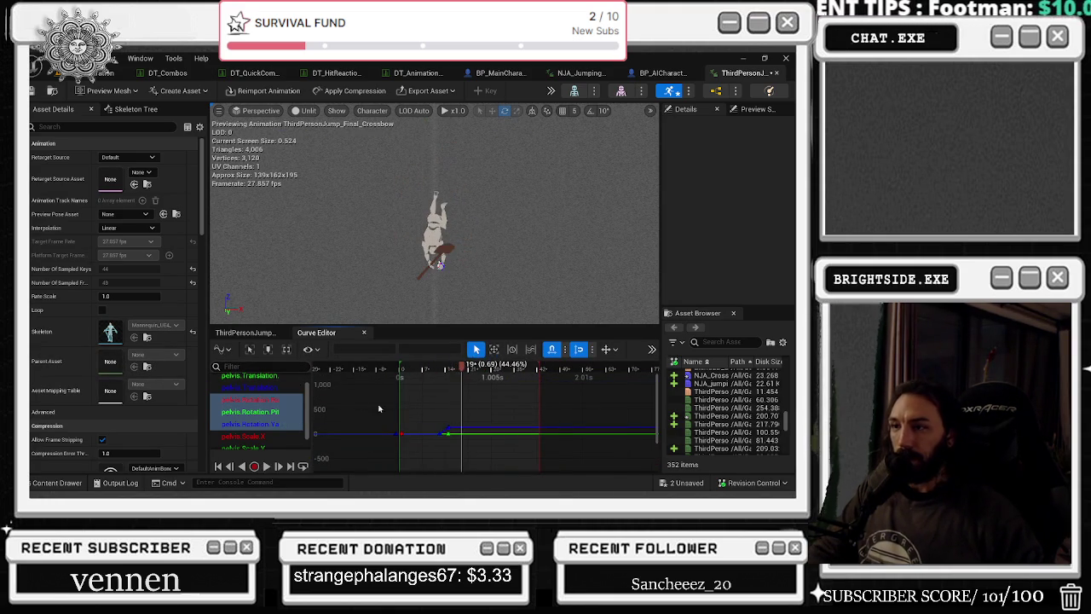
key("space")
key("ctrl+z")
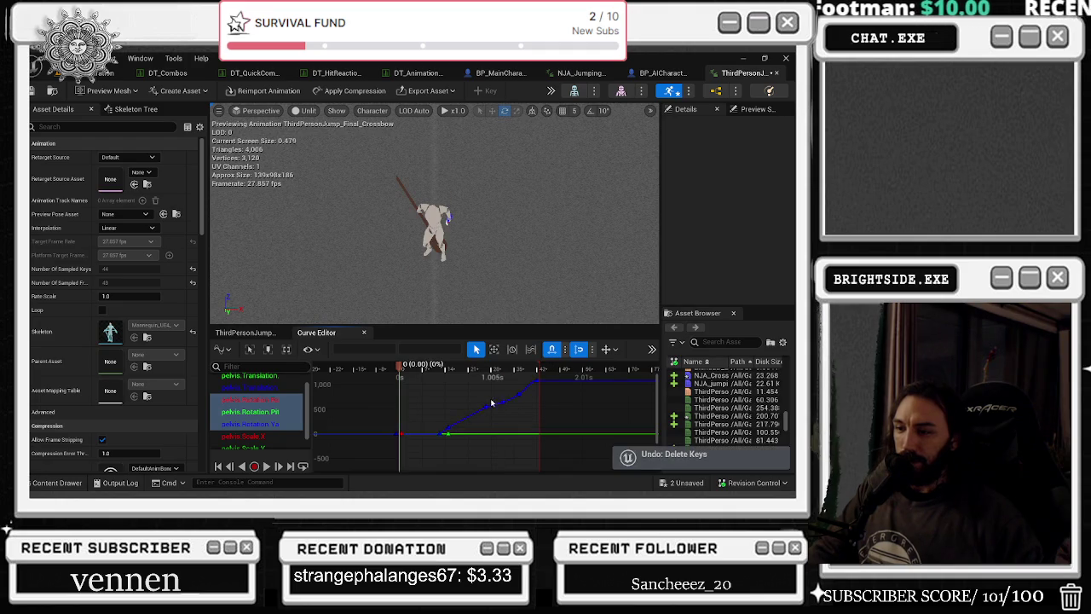
left_click(486, 406)
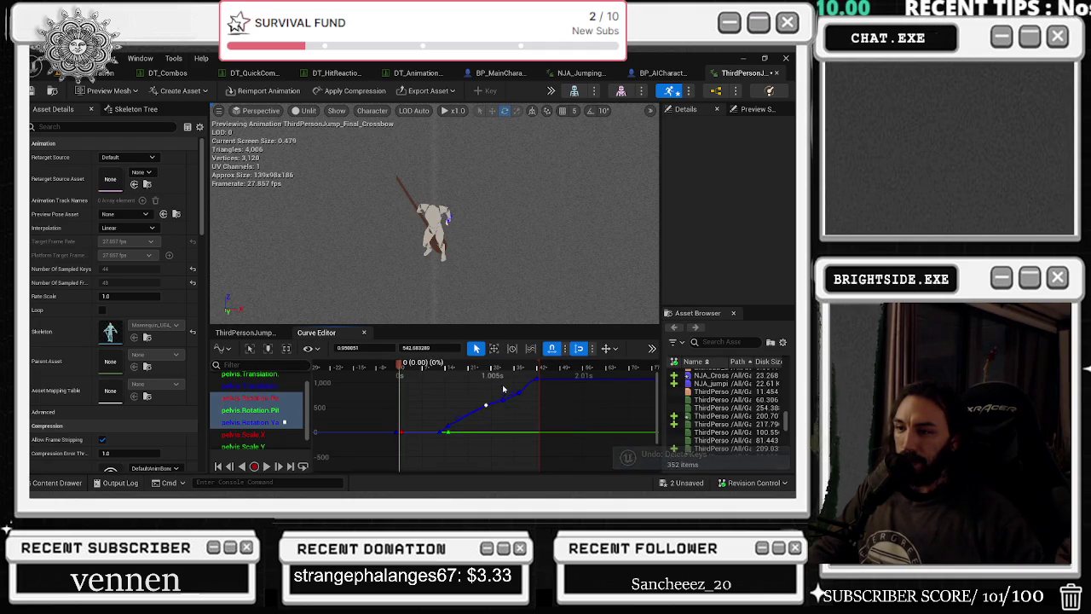
left_click(431, 348)
type("3")
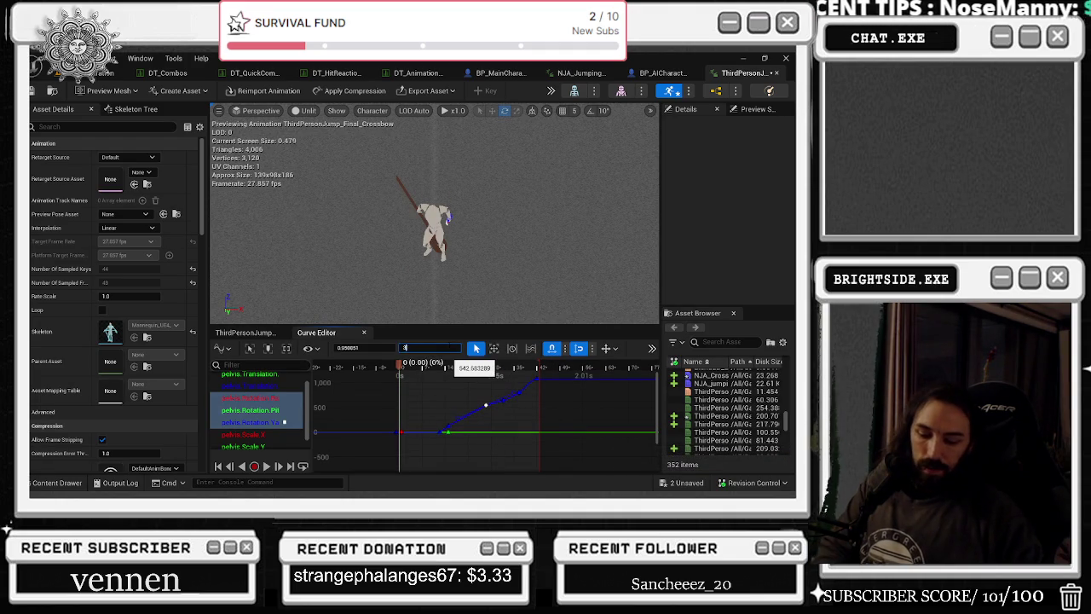
type("60.0")
key("Return")
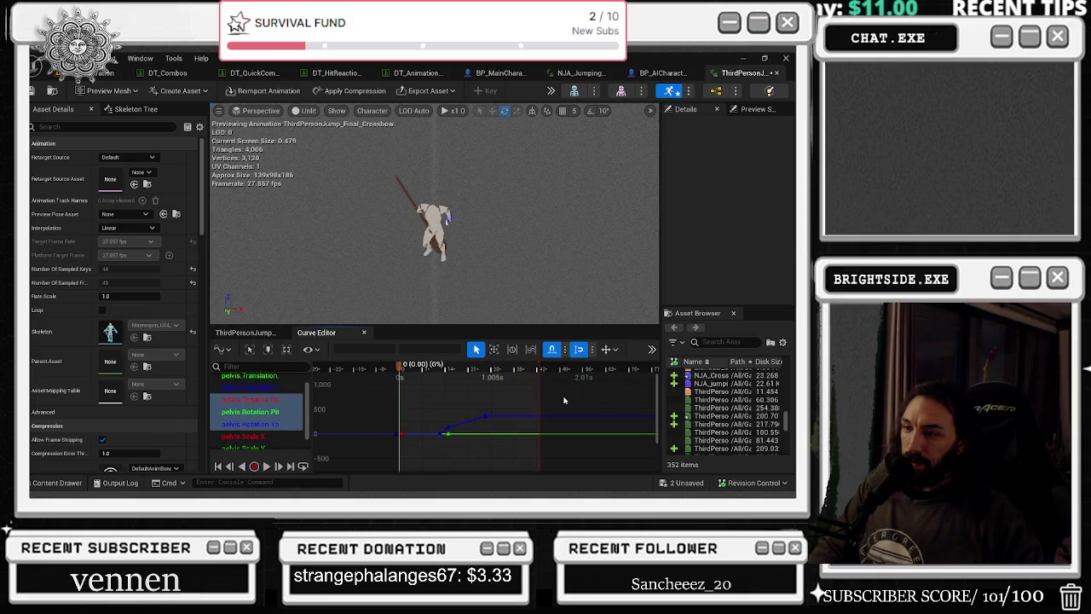
- Play the animation from the first frame to check the lowered pelvis yaw curve
key("space")
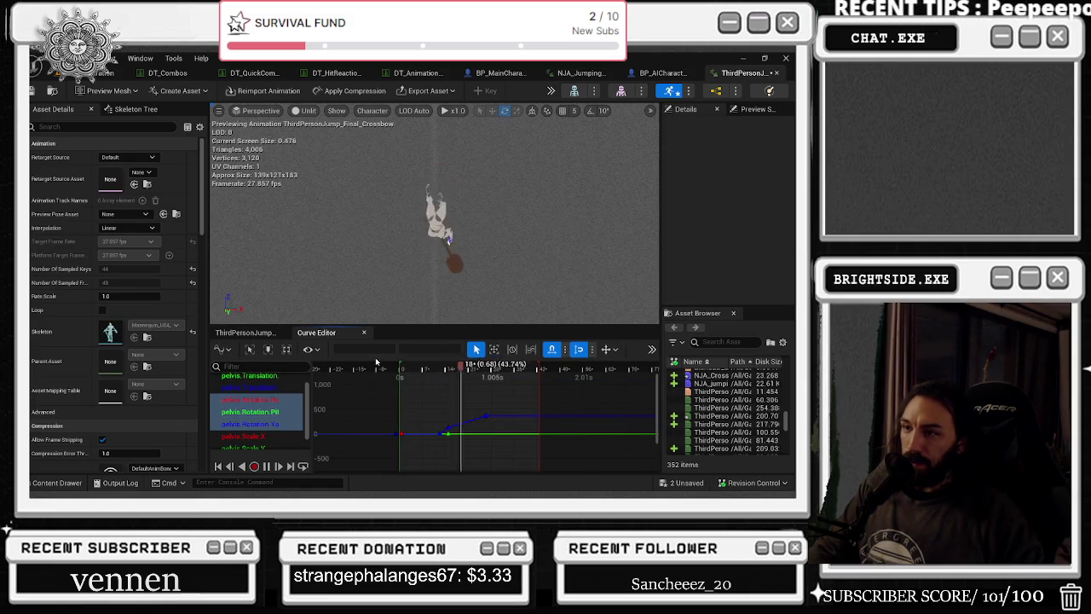
key("space")
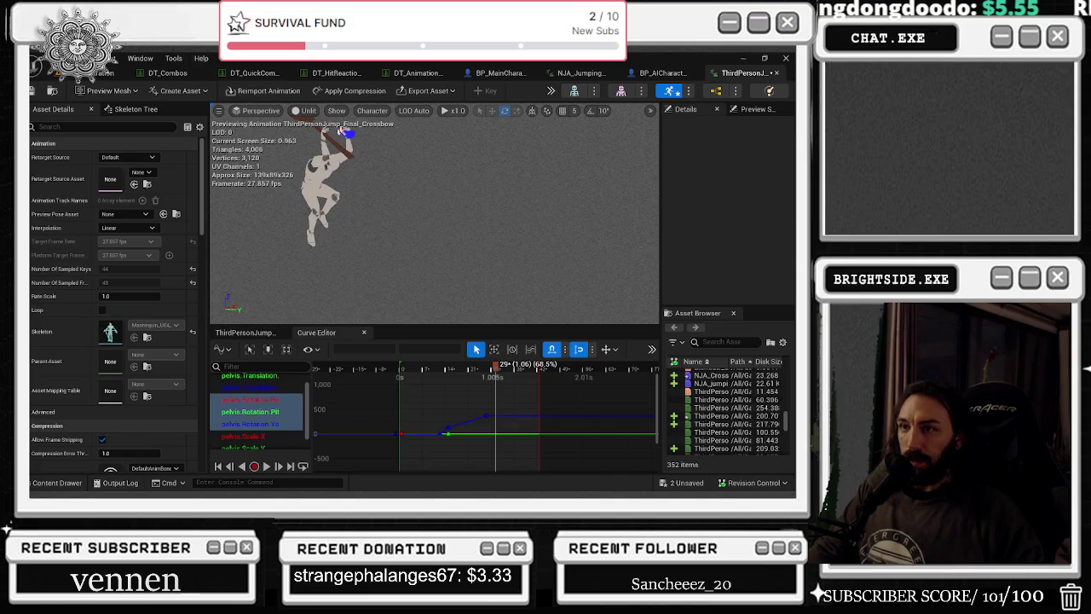
left_click_drag(495, 365, 387, 382)
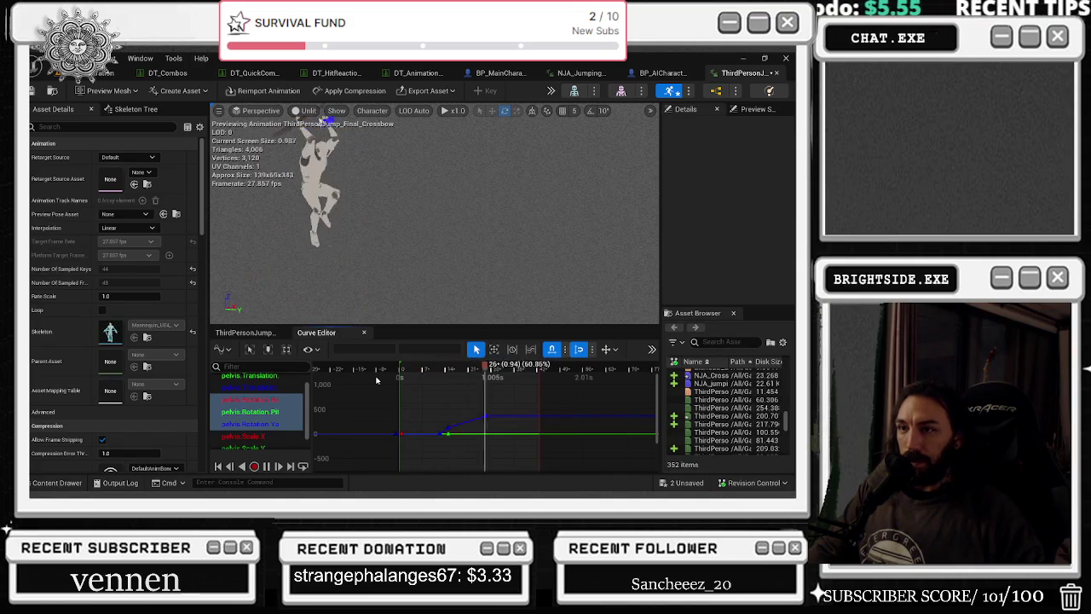
key("space")
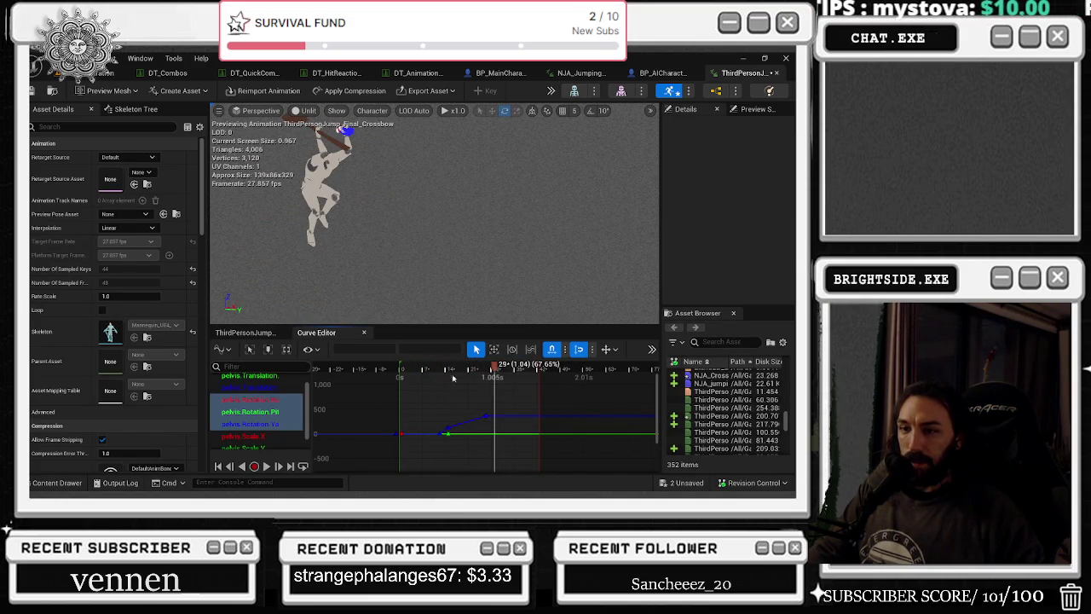
left_click(269, 335)
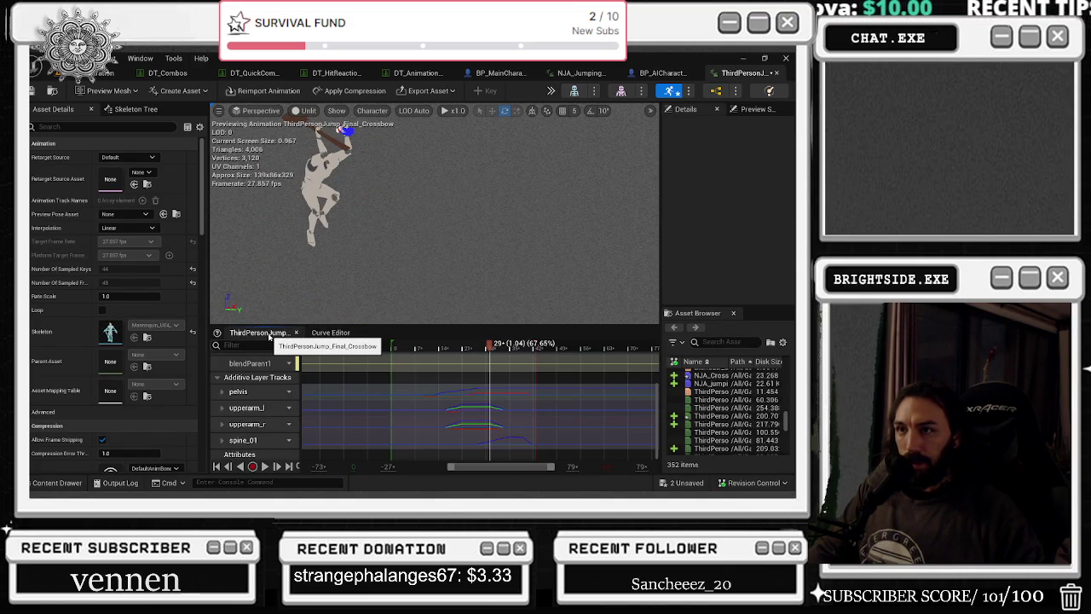
- Open the upperarm_l track curves and find upperarm_l in the Skeleton Tree by searching 'upper'
left_click(254, 409)
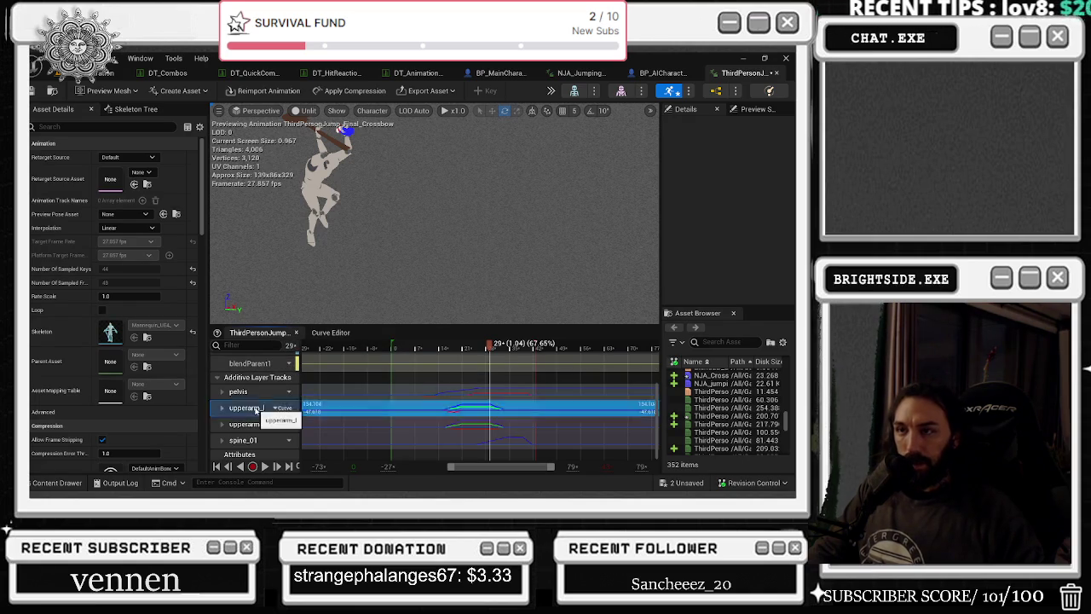
double_click(255, 409)
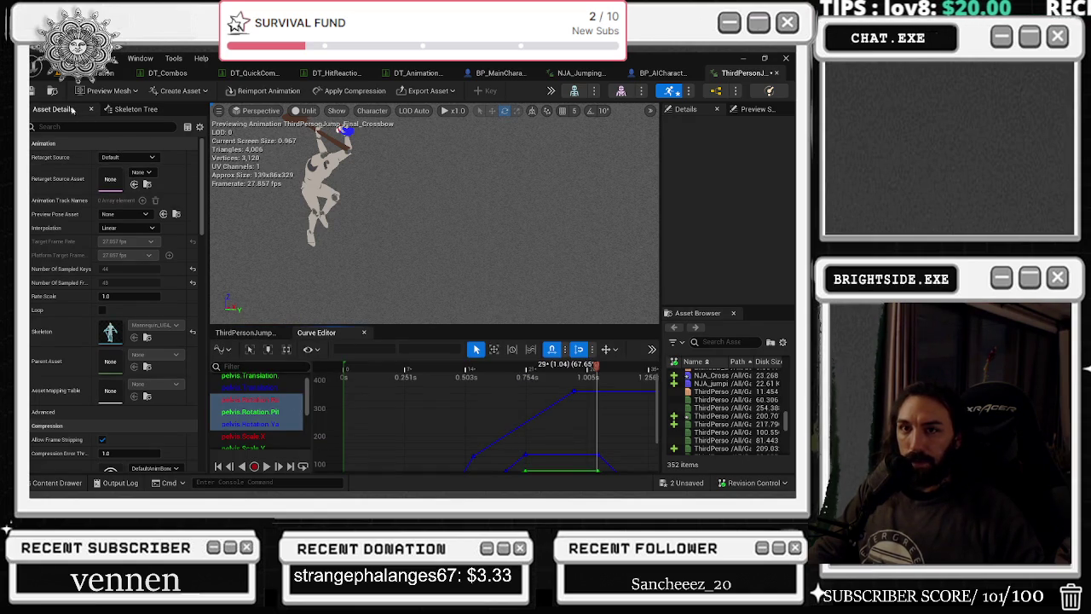
left_click(128, 109)
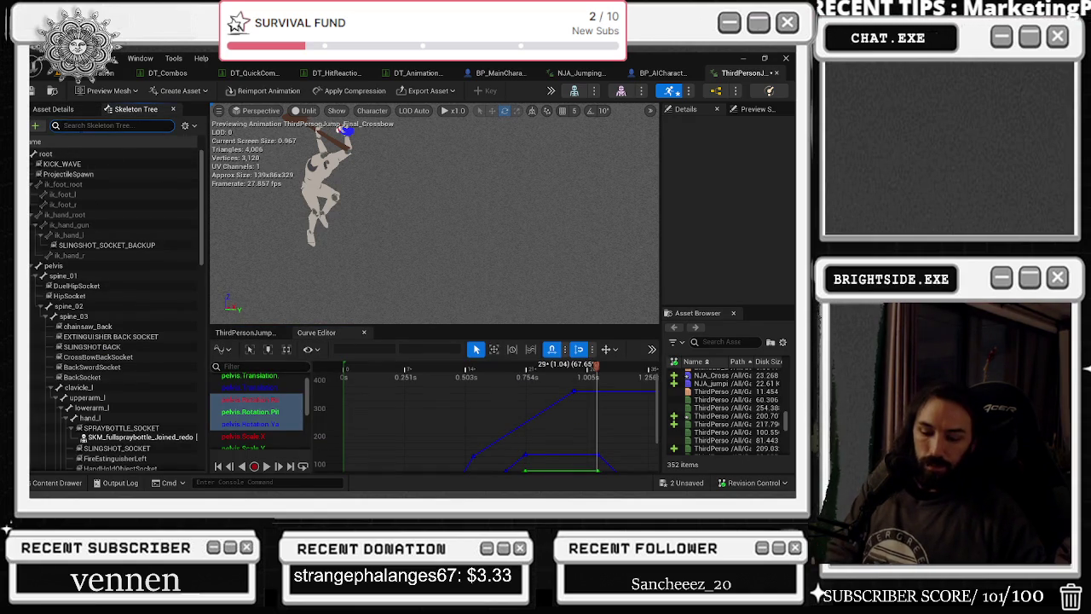
type("upper")
left_click(89, 154)
key("f")
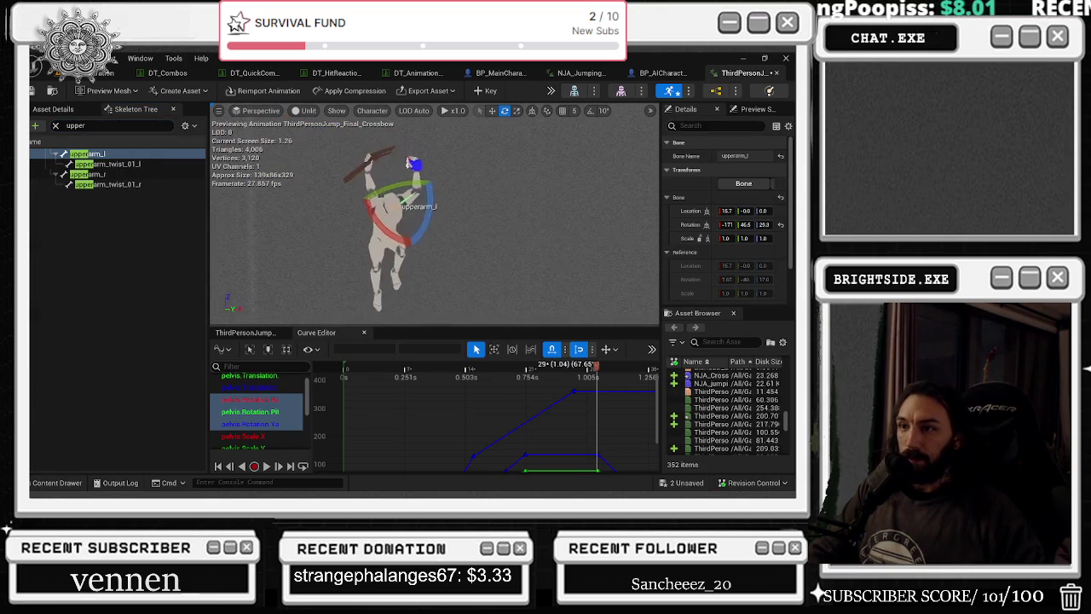
- Preview the animation to about 0.97 s, then select the upperarm_l curves for editing
mouse_move(403, 369)
left_mouse_down()
mouse_move(343, 368)
mouse_move(434, 368)
mouse_move(587, 338)
left_mouse_up()
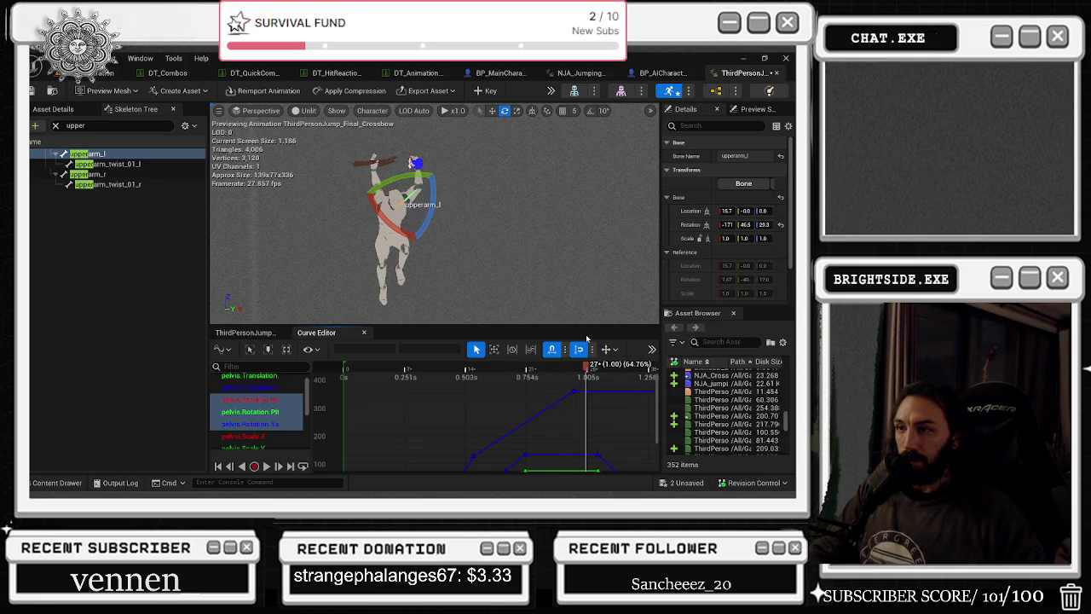
key("space")
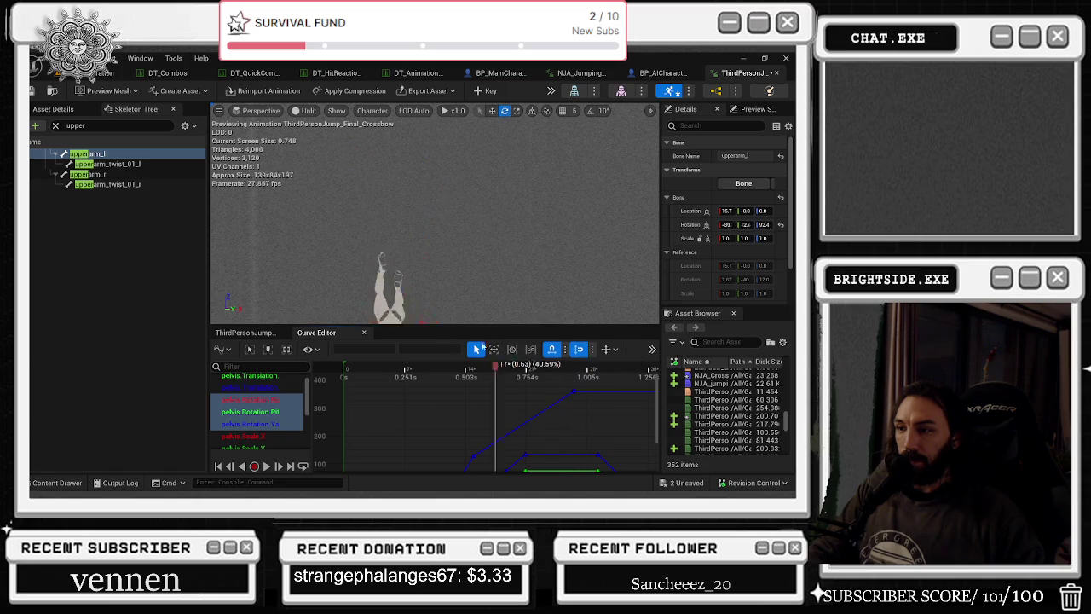
mouse_move(512, 373)
left_mouse_down()
mouse_move(579, 373)
mouse_move(573, 365)
left_mouse_up()
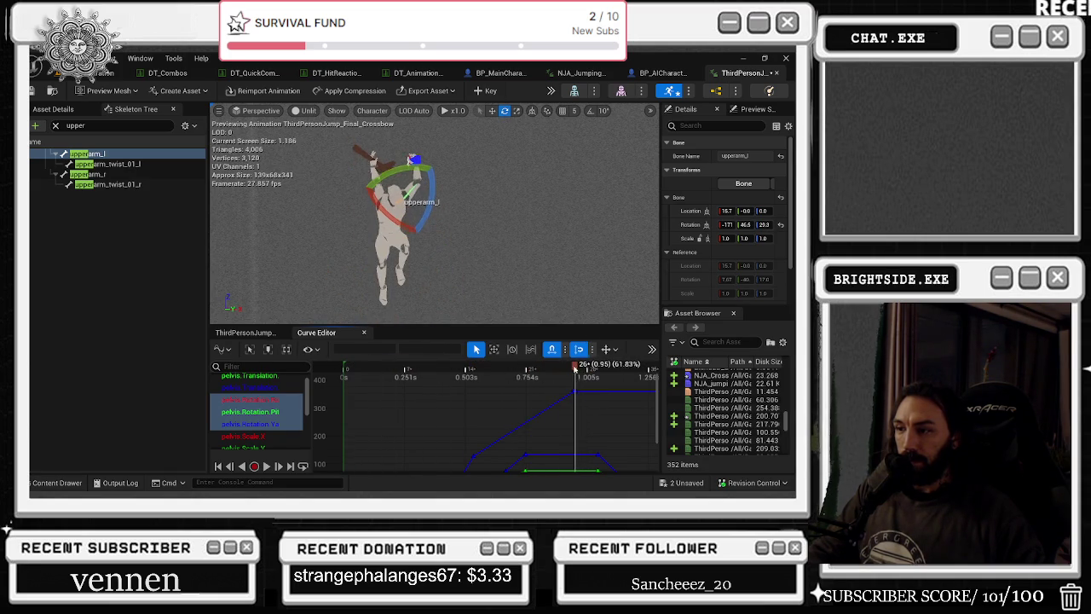
scroll(255, 417, "down", 5)
left_click(249, 433, "shift")
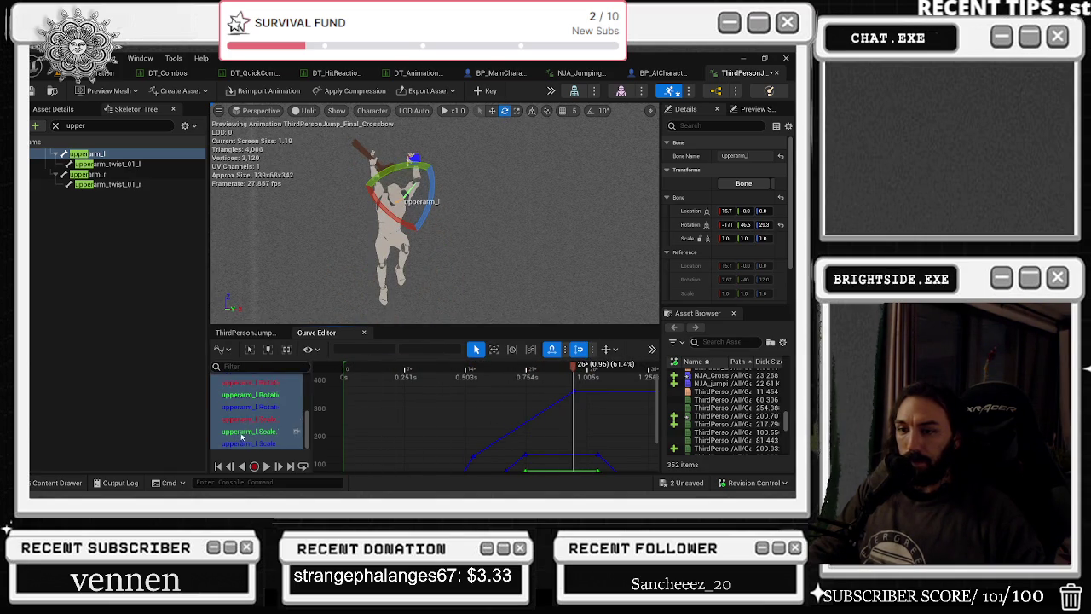